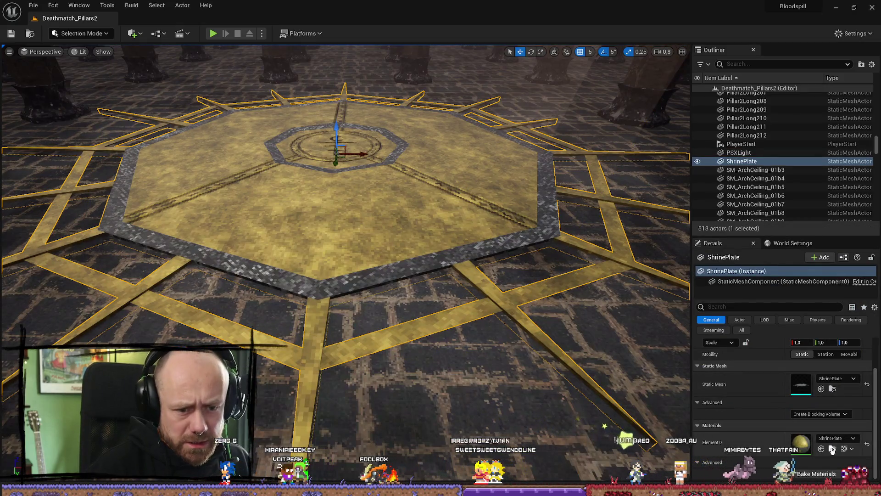
Step: Open the ShrinePlate material and add a duplicated Texture Sample set to ShrinePlate_RM
click(832, 450)
double_click(423, 389)
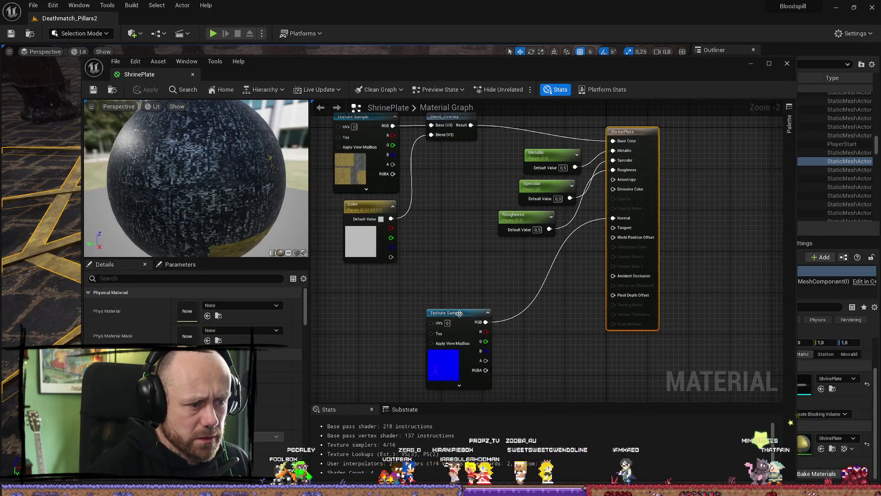
key(ctrl+w)
drag(465, 234, 440, 221)
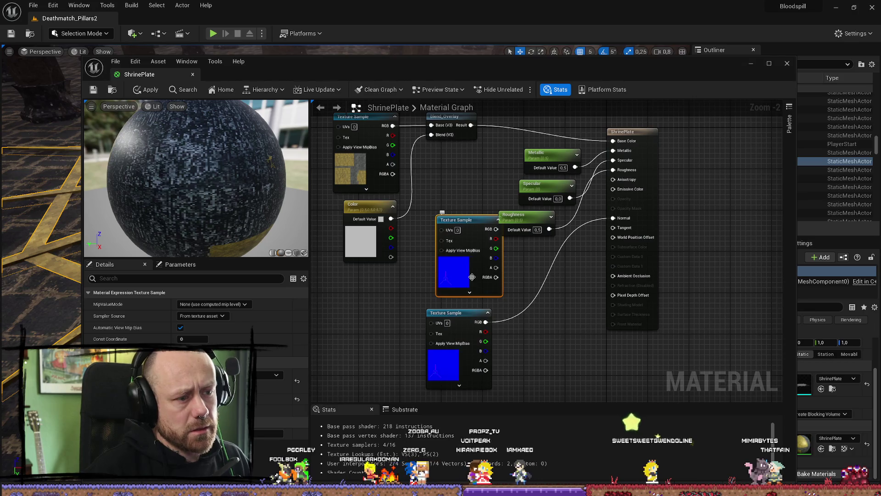
click(271, 374)
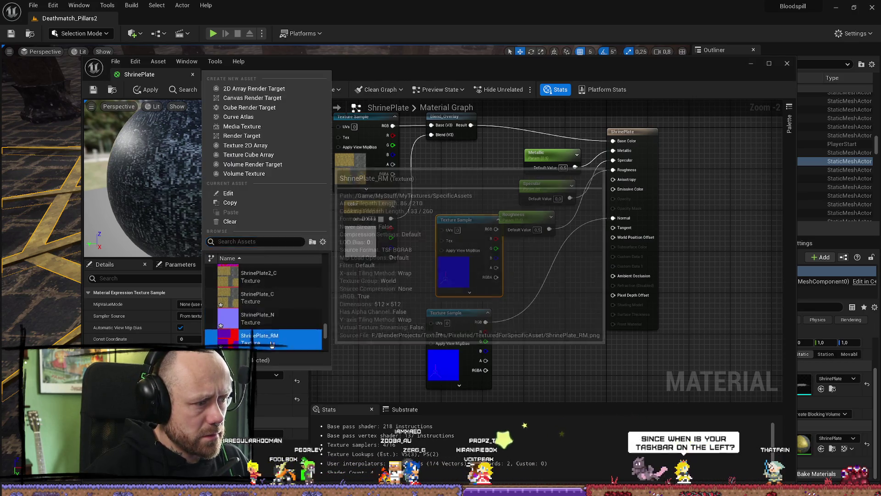
click(257, 335)
scroll(472, 259, up, 2)
Step: Replace the constant Metallic and Roughness inputs with the texture's B and R channels
drag(411, 285, 443, 294)
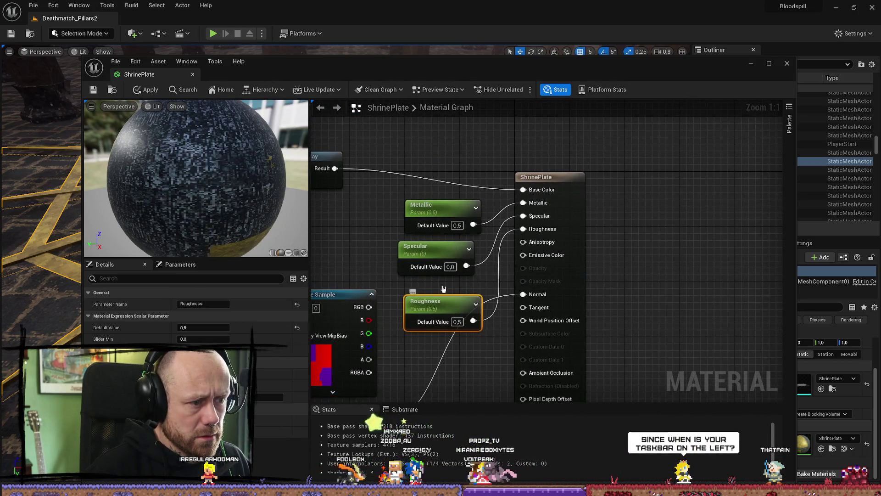
drag(452, 223, 418, 203)
alt+click(438, 204)
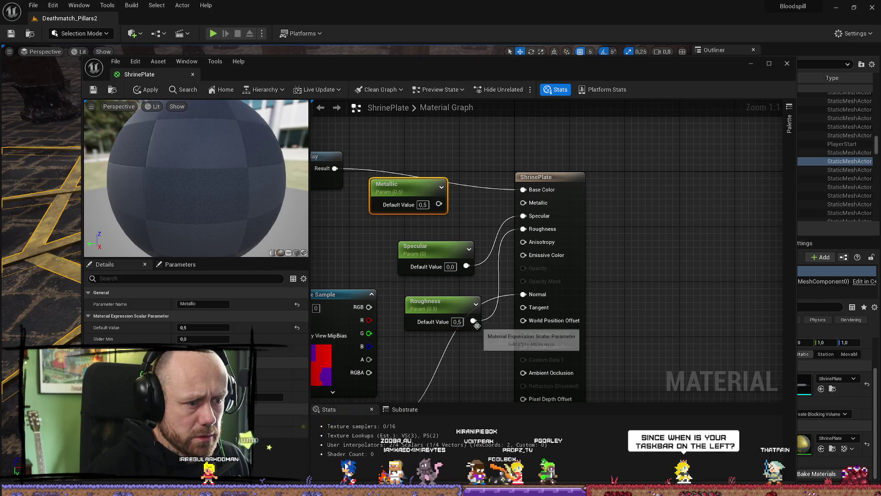
alt+click(473, 321)
drag(370, 347, 523, 202)
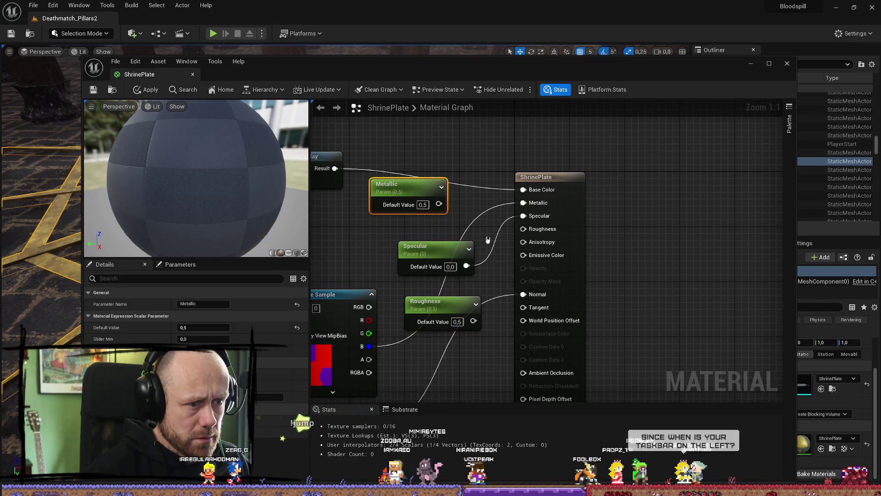
drag(370, 320, 523, 229)
right_drag(523, 229, 661, 233)
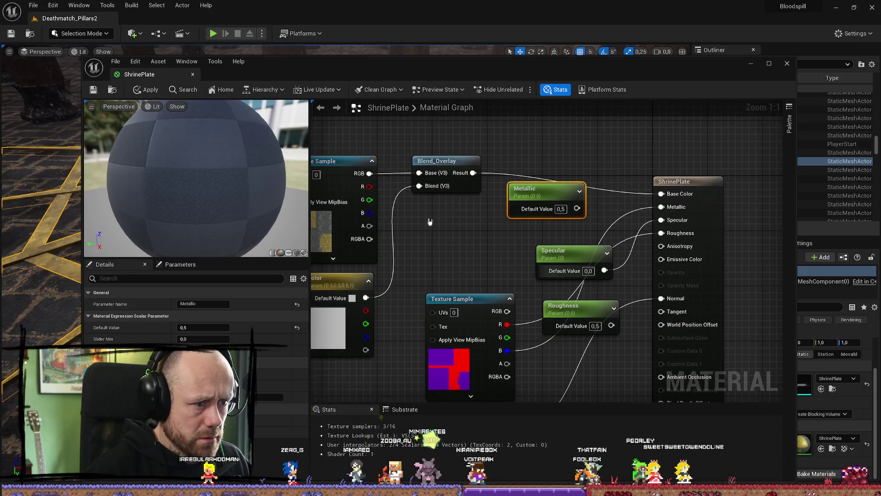
Step: Preview the material on a plane, save it, and return to the level viewport
click(288, 252)
mouse_move(202, 156)
mouse_down()
mouse_move(192, 179)
mouse_move(174, 154)
mouse_up()
click(94, 89)
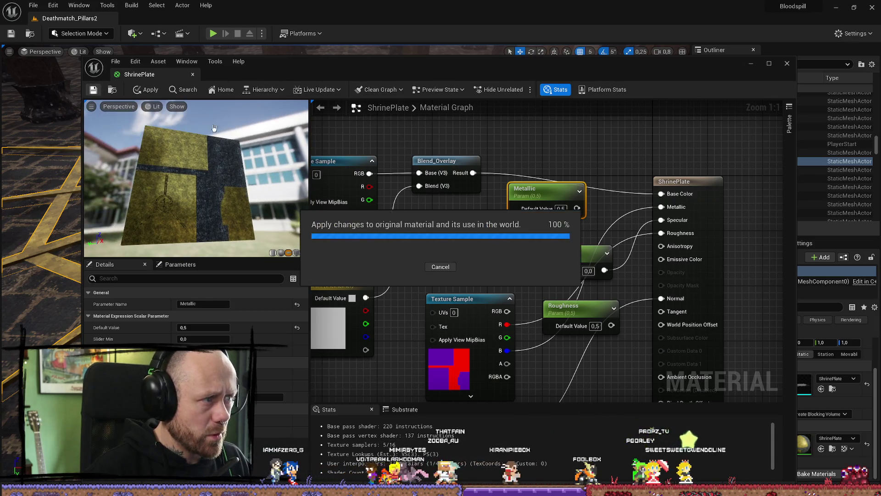
click(752, 65)
mouse_move(137, 94)
right_down()
mouse_move(137, 78)
mouse_move(138, 94)
mouse_move(112, 60)
mouse_move(196, 71)
right_up()
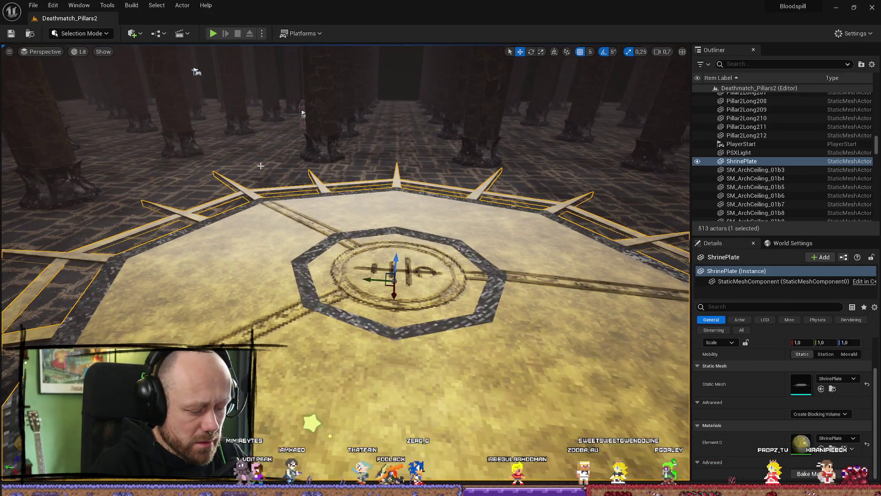
Step: Play Deathmatch_Pillars2 in the editor to see the textured shrine plate, then stop
key(alt+p)
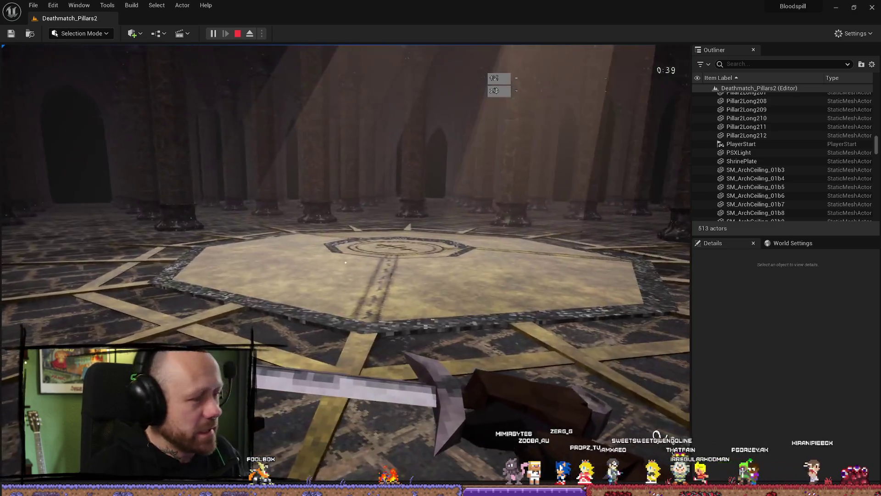
key(Escape)
click(231, 250)
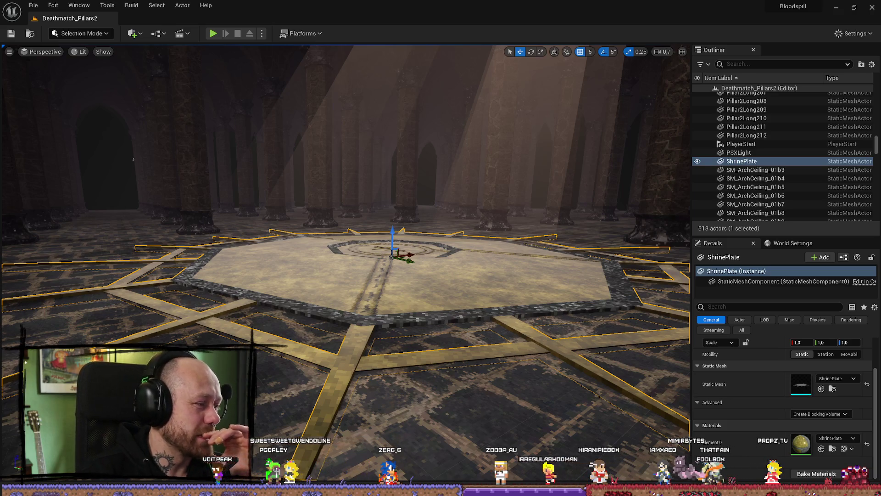
click(13, 463)
click(13, 463)
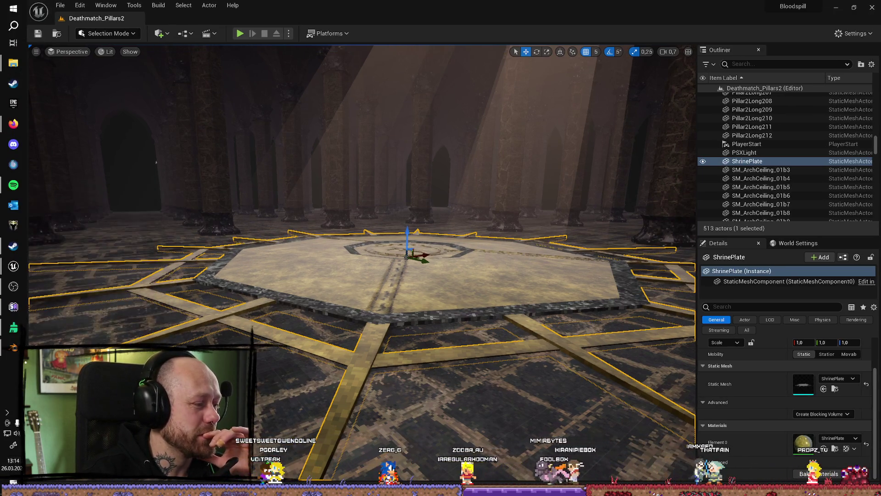
click(13, 463)
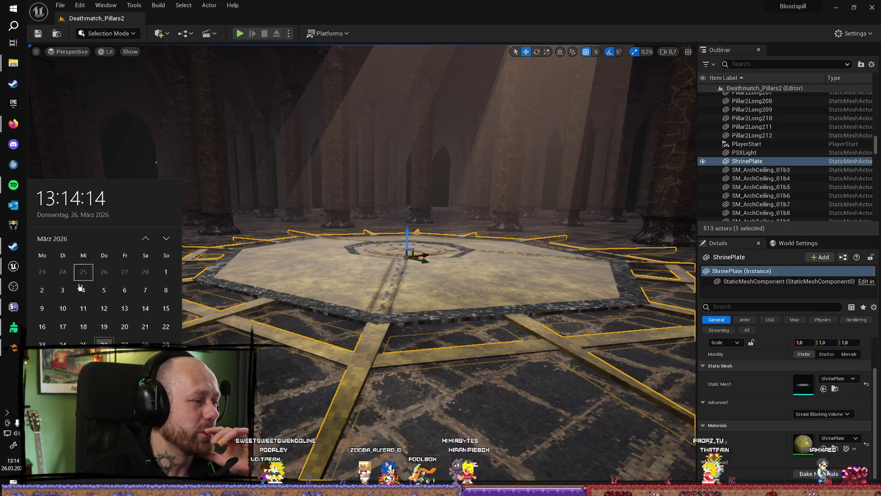
key(Escape)
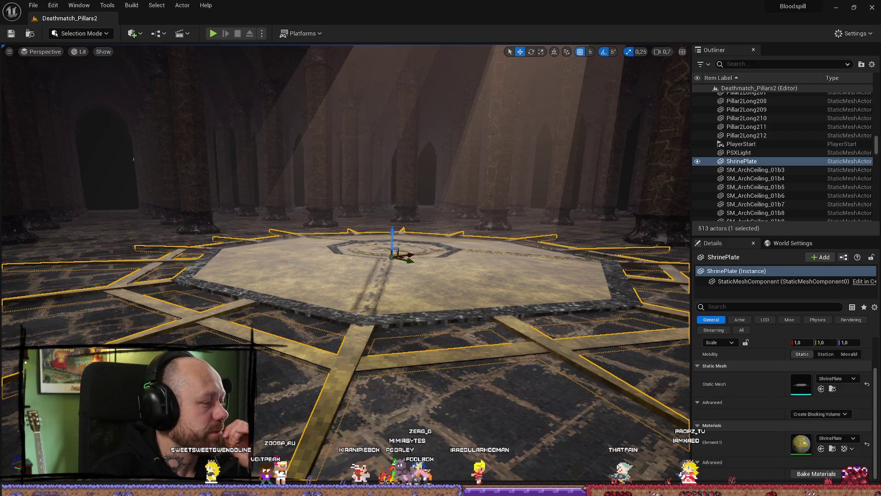
key(alt+Tab)
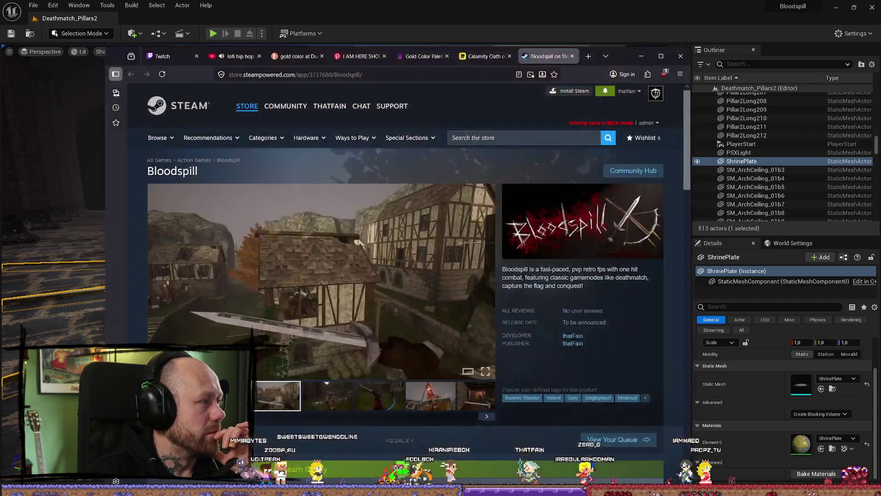
Step: Minimize the Bloodspill Steam store page so the Unreal level shows again
click(641, 60)
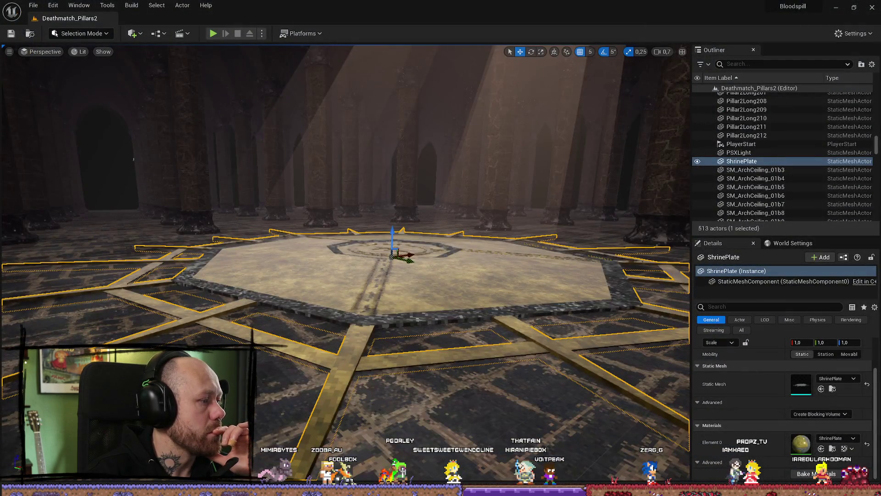
key(alt+Tab)
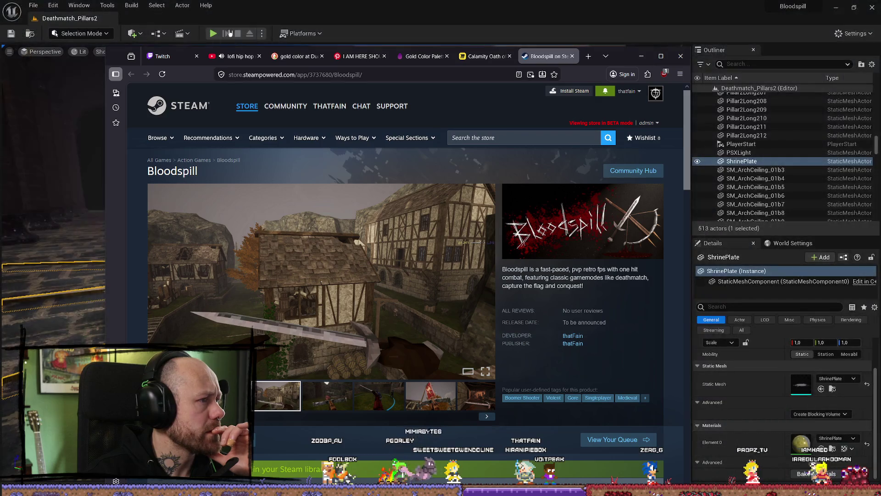
key(alt+Tab)
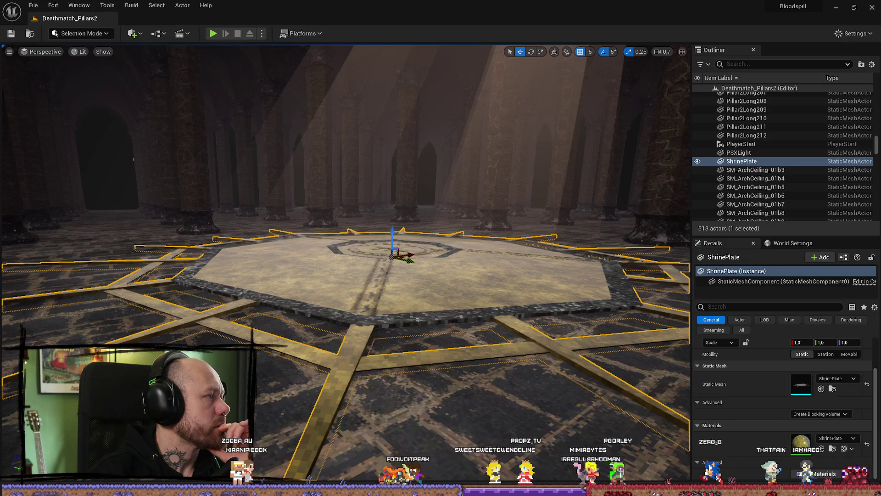
Step: Fly the camera close above the gold octagonal ShrinePlate to inspect its metallic finish
mouse_move(390, 257)
right_down()
mouse_move(385, 239)
mouse_move(400, 257)
mouse_move(399, 229)
mouse_move(395, 257)
mouse_move(390, 229)
mouse_move(594, 217)
right_up()
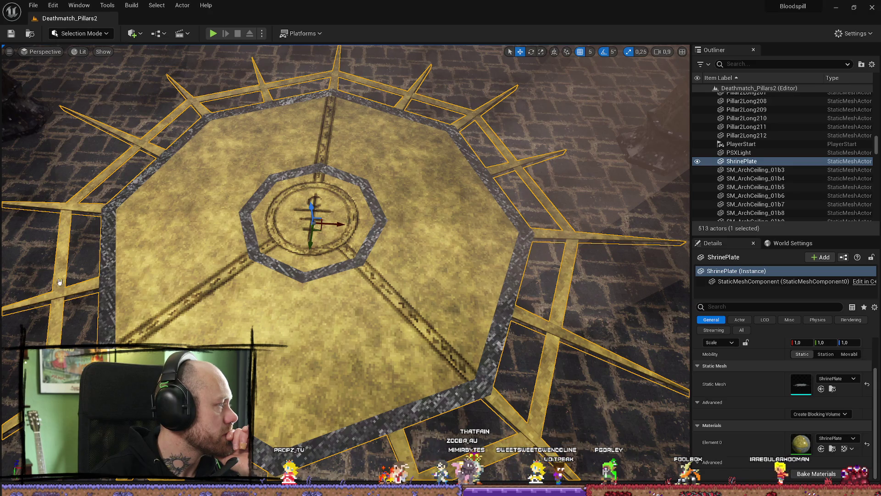
scroll(485, 284, down, 5)
scroll(485, 284, up, 6)
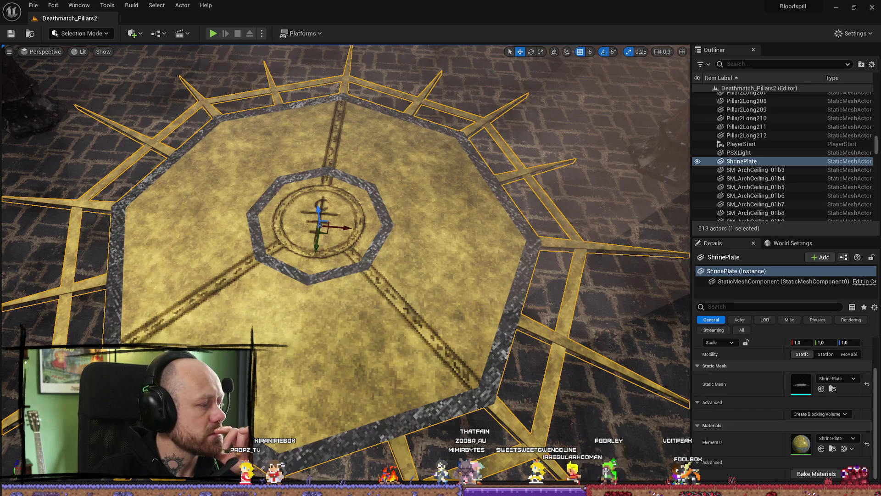
key(alt+Tab)
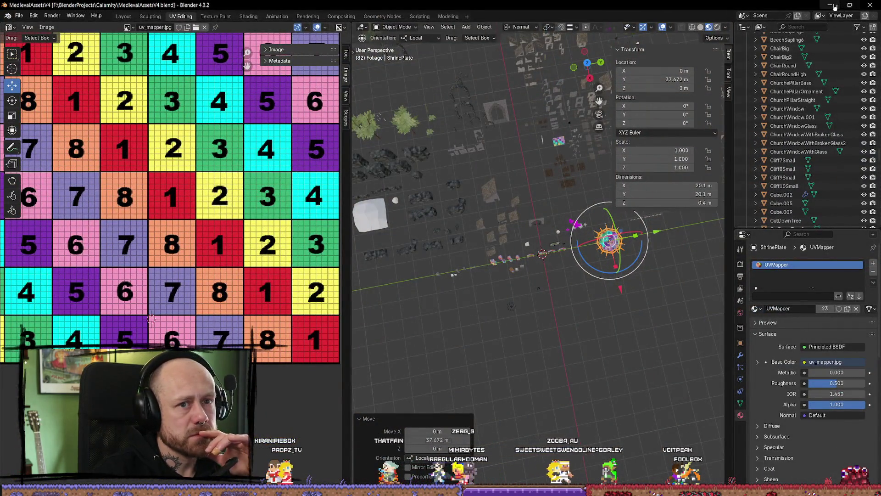
key(alt+Tab)
key(alt+Tab)
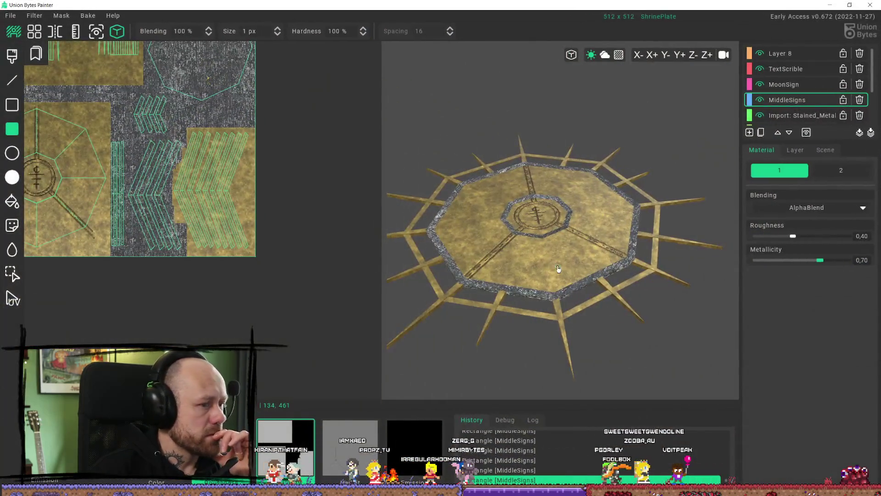
scroll(584, 210, up, 5)
mouse_move(584, 210)
middle_down()
mouse_move(584, 289)
mouse_move(608, 269)
mouse_move(588, 230)
middle_up()
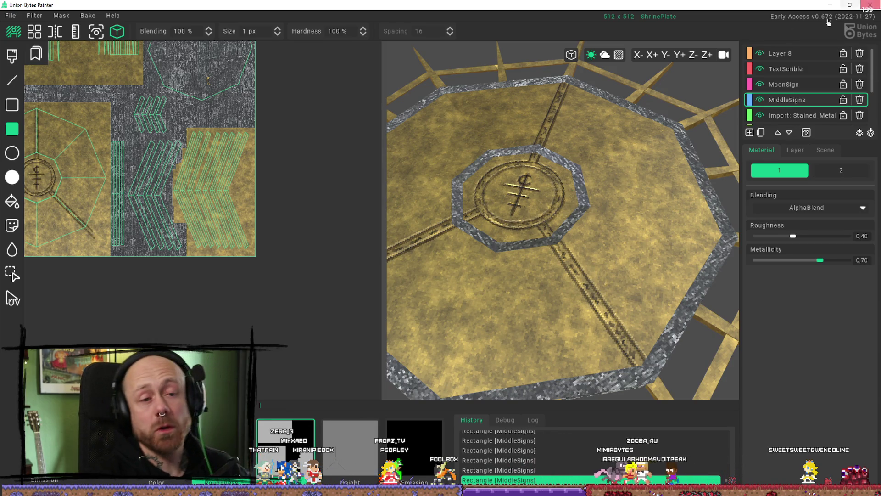
click(763, 55)
click(761, 55)
click(761, 55)
click(761, 55)
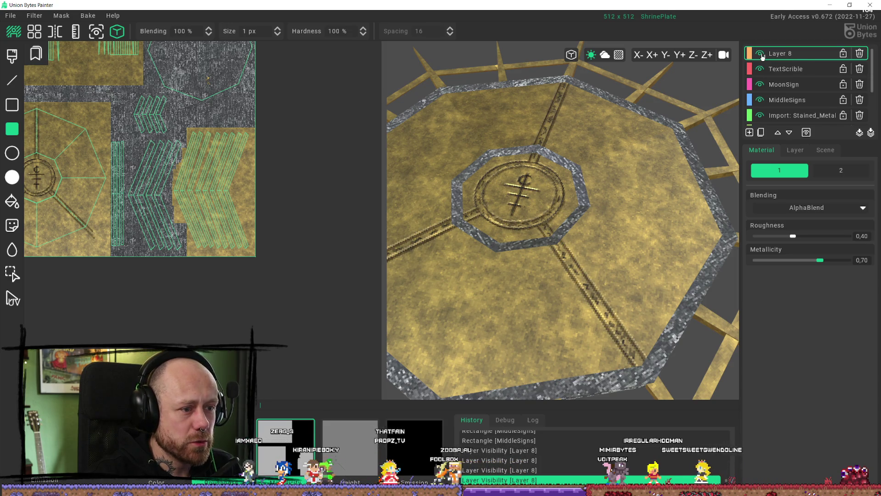
click(762, 55)
click(762, 54)
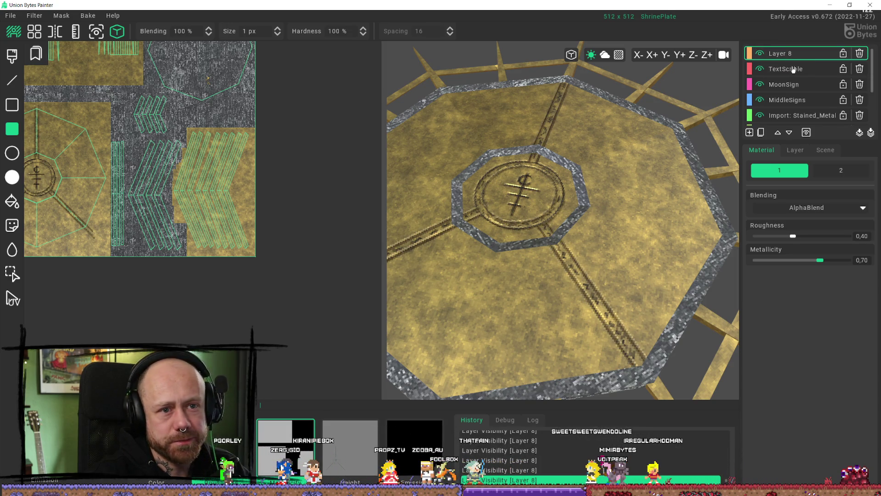
click(759, 70)
click(759, 69)
click(759, 85)
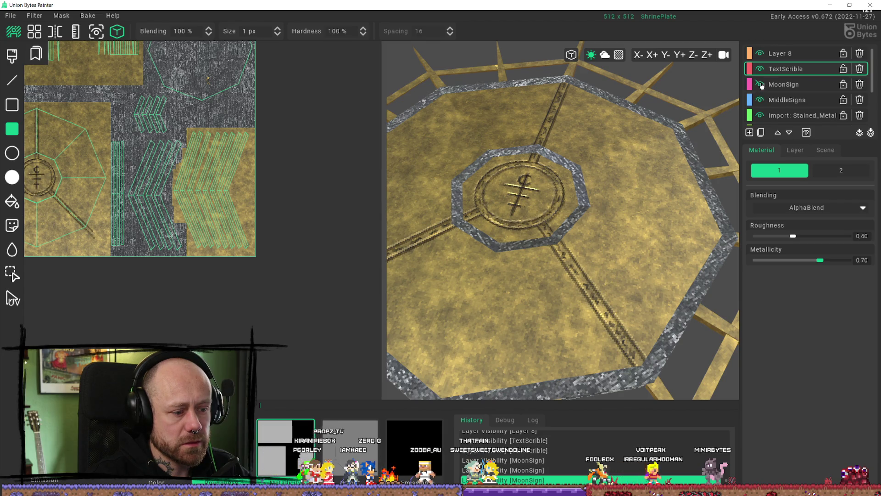
click(760, 86)
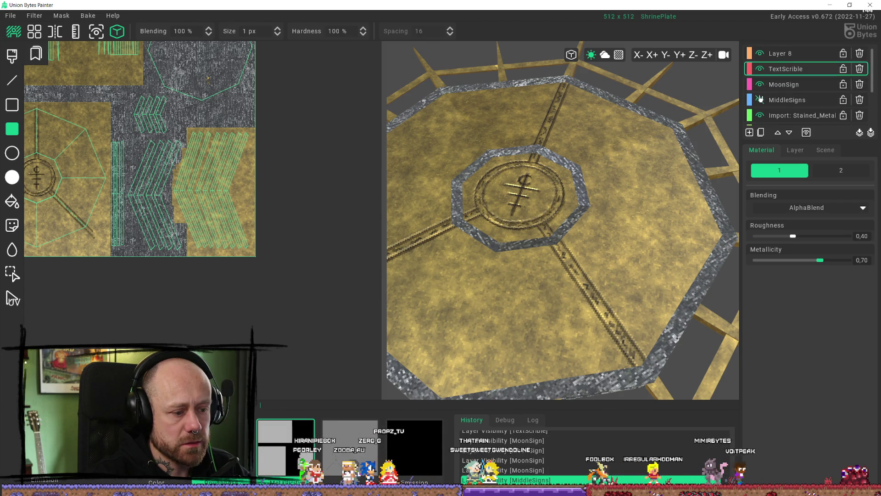
click(760, 99)
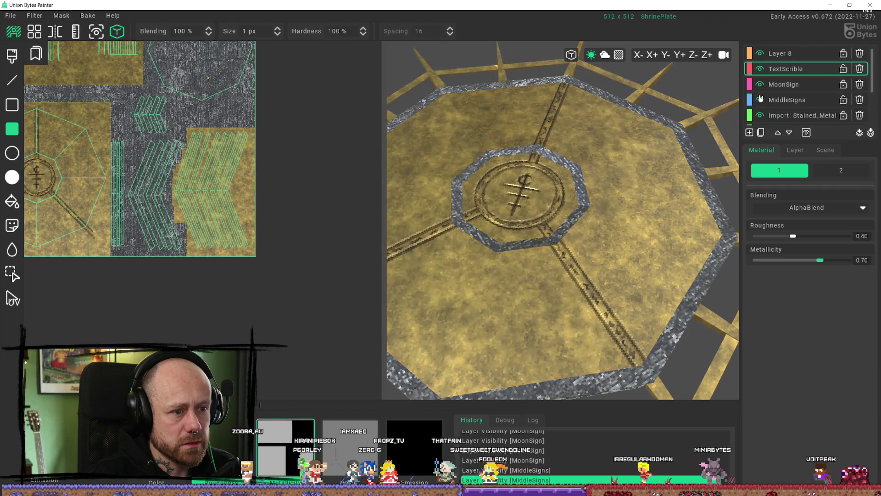
click(760, 99)
click(760, 99)
click(761, 99)
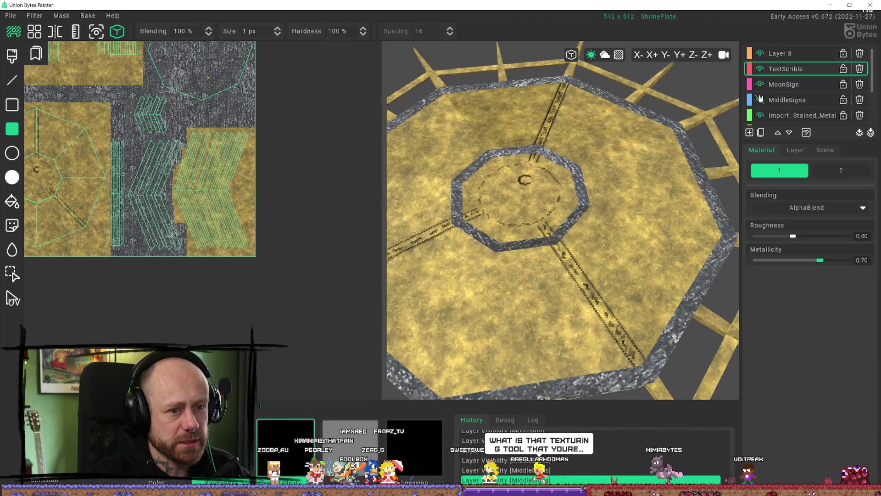
click(760, 99)
click(807, 101)
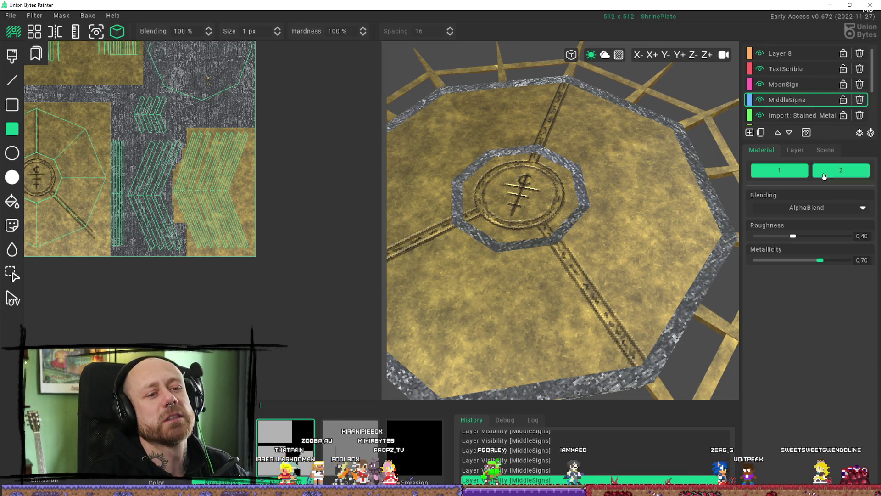
Step: Append '/HighAndMetal' to the MiddleSigns layer name and view the gold sigils in 3D
click(795, 150)
click(867, 168)
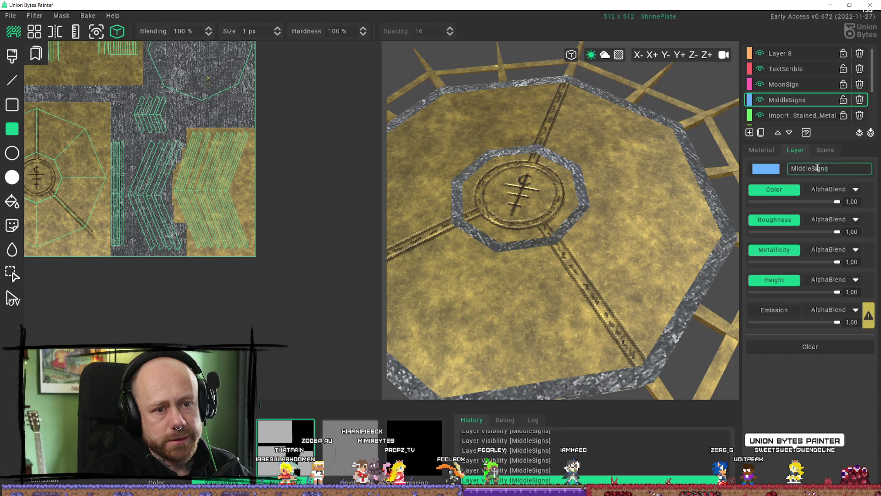
text(/HighAndMetal)
key(Return)
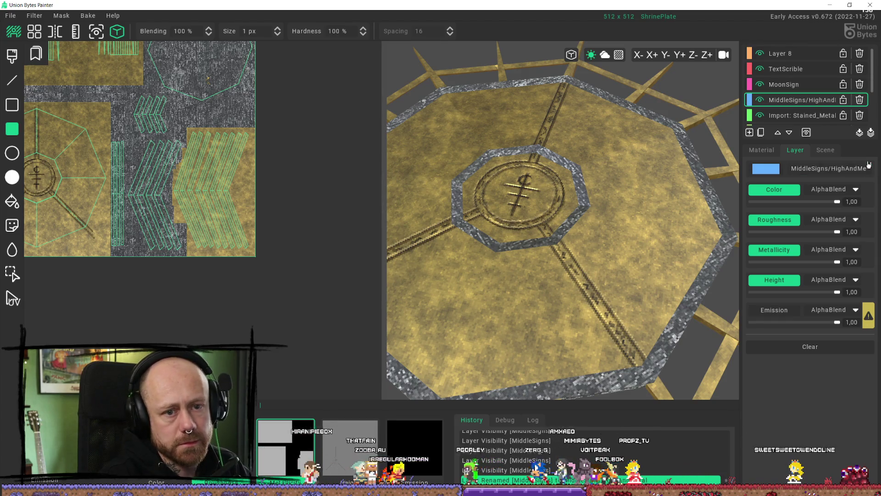
mouse_move(590, 163)
middle_down()
mouse_move(520, 165)
mouse_move(528, 197)
mouse_move(554, 136)
mouse_move(539, 197)
middle_up()
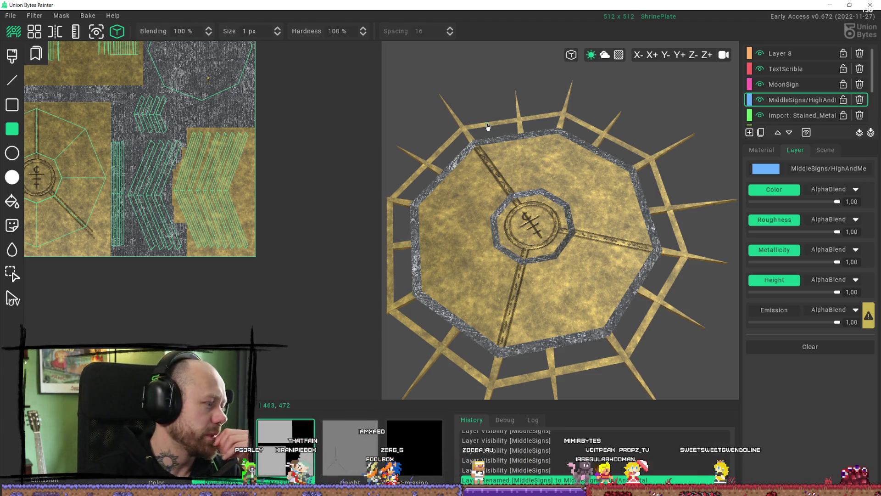
mouse_move(547, 172)
middle_down()
mouse_move(590, 218)
mouse_move(575, 132)
mouse_move(535, 242)
mouse_move(472, 196)
middle_up()
scroll(564, 195, up, 3)
scroll(568, 172, up, 5)
scroll(535, 241, down, 5)
scroll(418, 237, up, 5)
scroll(419, 237, down, 5)
mouse_move(419, 237)
middle_down()
mouse_move(377, 171)
mouse_move(474, 177)
middle_up()
scroll(438, 160, up, 3)
scroll(474, 177, up, 5)
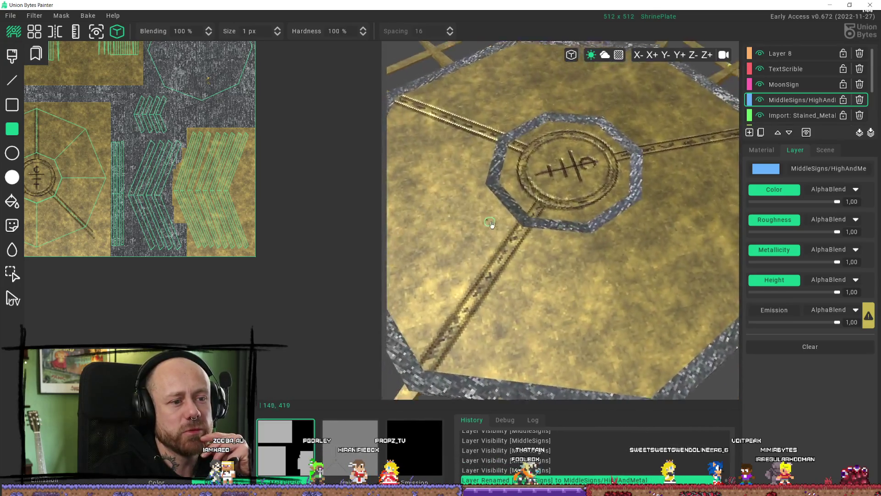
middle_drag(514, 197, 554, 214)
scroll(554, 215, down, 5)
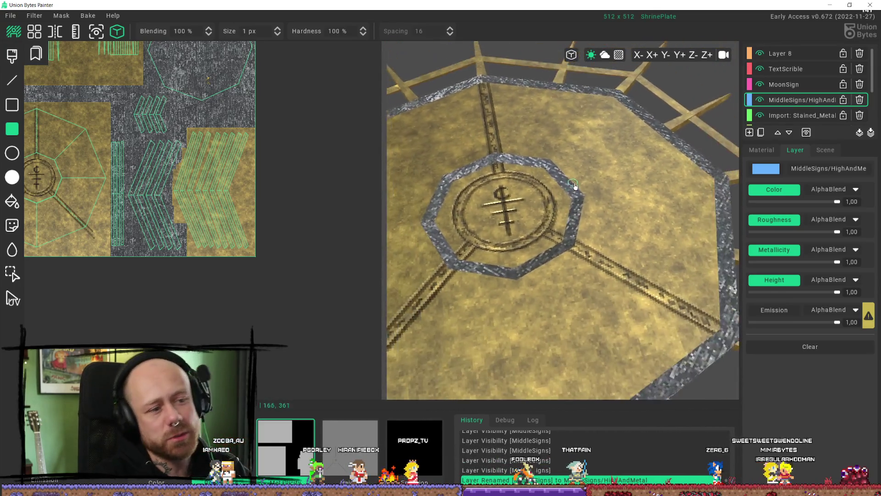
mouse_move(587, 172)
middle_down()
mouse_move(638, 234)
mouse_move(626, 243)
mouse_move(650, 228)
mouse_move(635, 243)
mouse_move(615, 318)
mouse_move(611, 311)
mouse_move(526, 311)
mouse_move(596, 340)
mouse_move(544, 224)
middle_up()
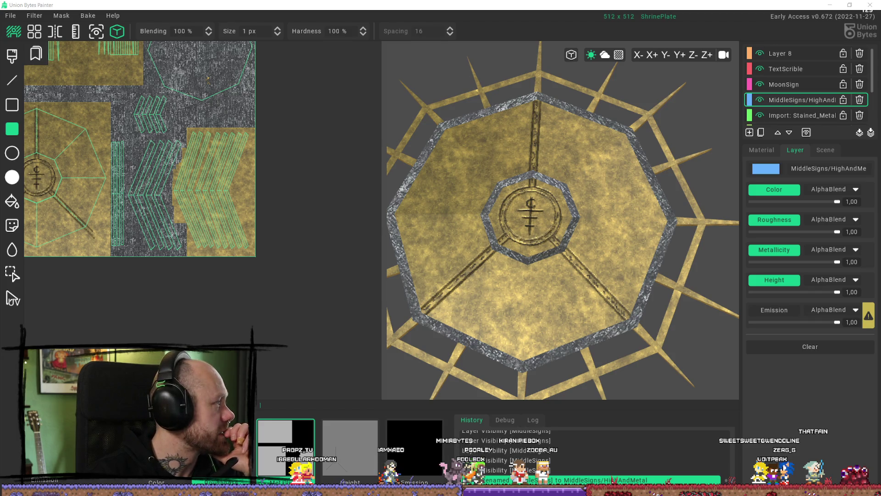
key(alt+Tab)
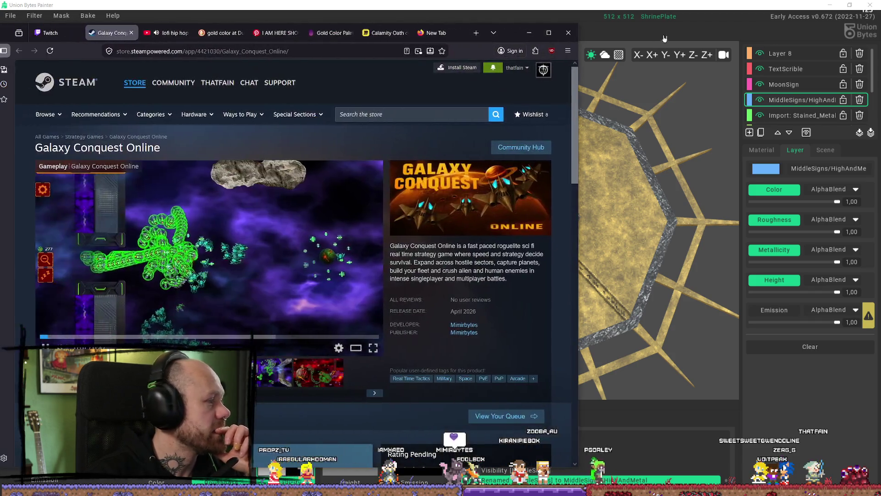
drag(516, 34, 649, 32)
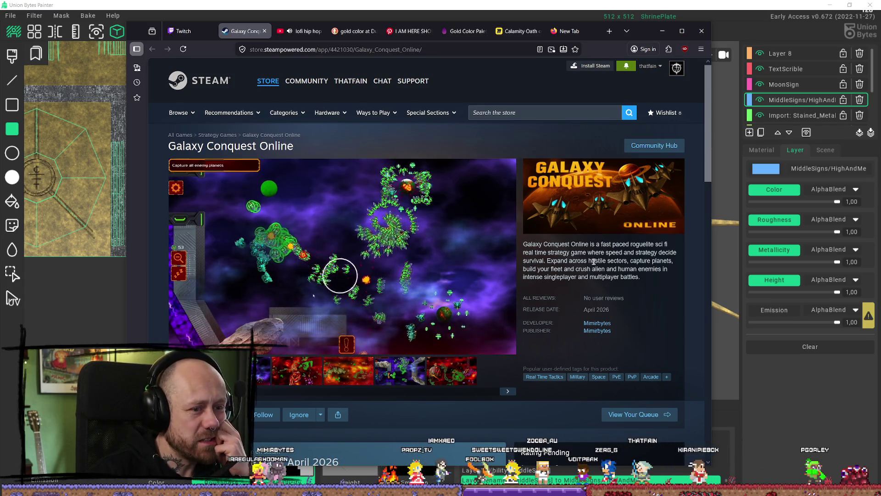
scroll(607, 285, down, 5)
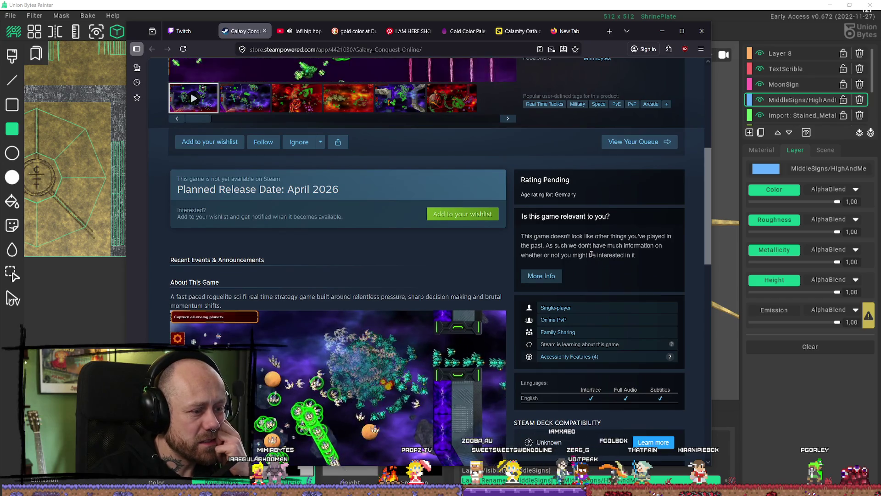
scroll(375, 239, down, 4)
scroll(386, 231, down, 5)
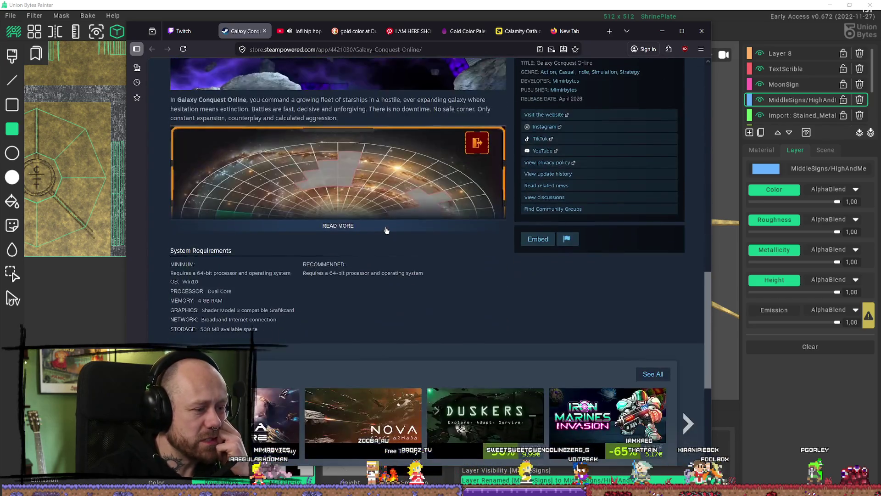
click(335, 224)
scroll(392, 212, down, 10)
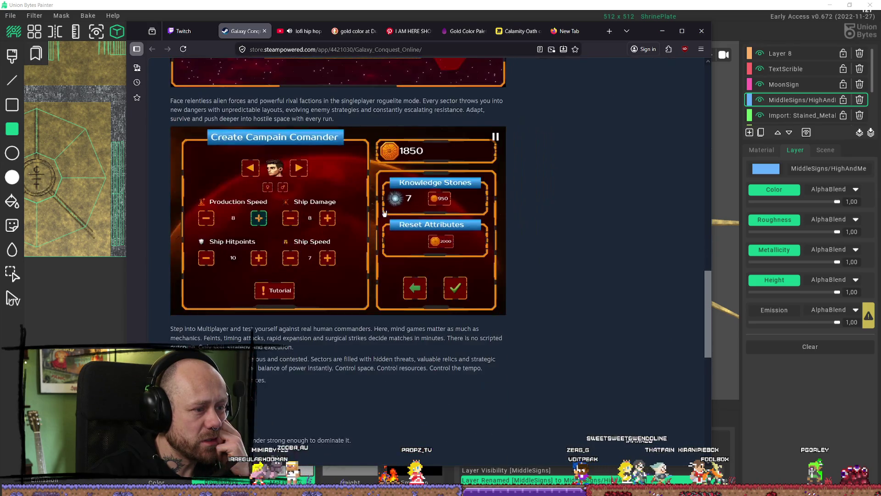
scroll(401, 213, up, 20)
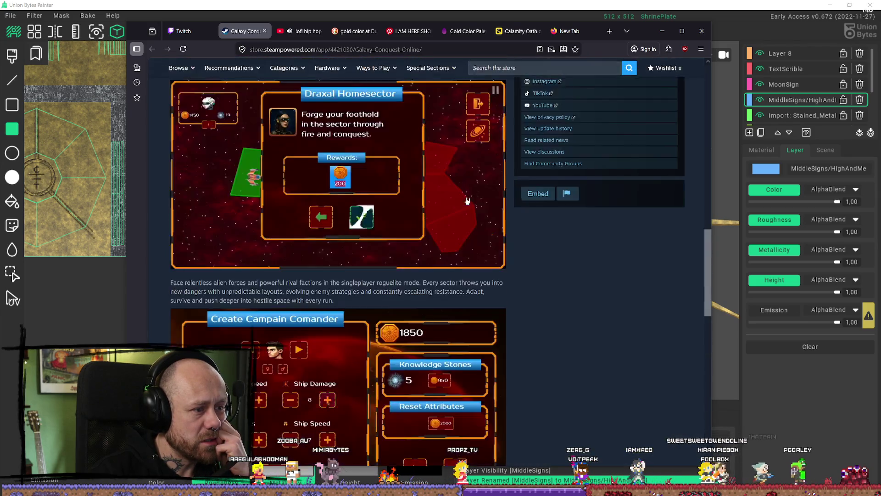
scroll(591, 231, down, 3)
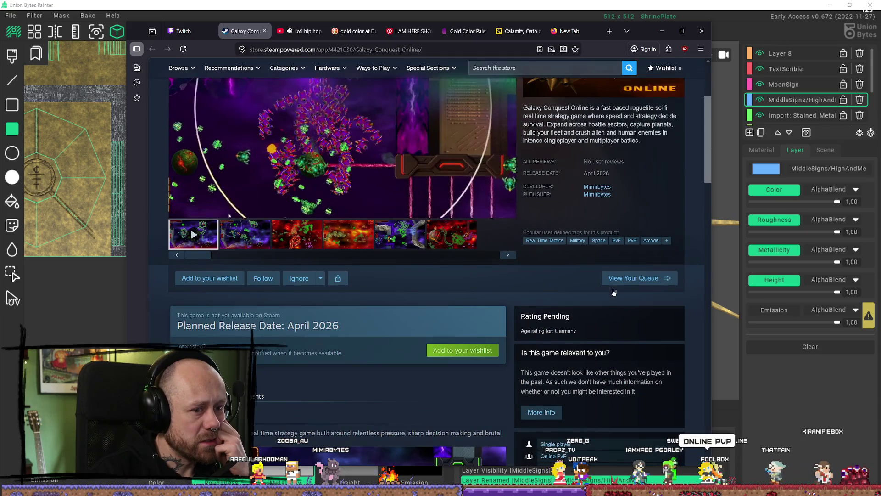
scroll(591, 231, down, 2)
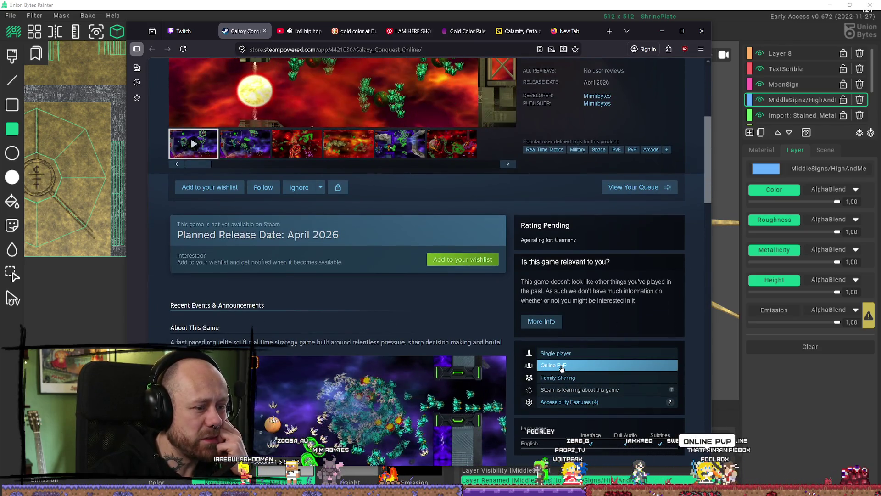
scroll(543, 358, up, 5)
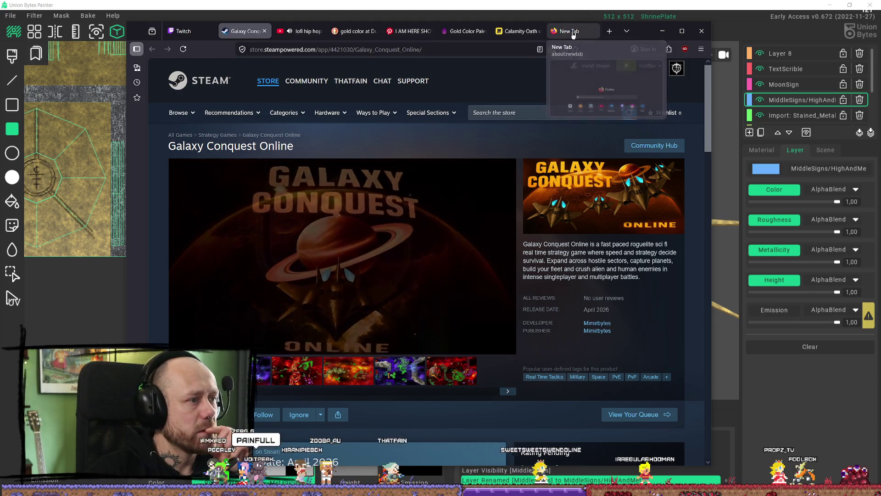
click(662, 31)
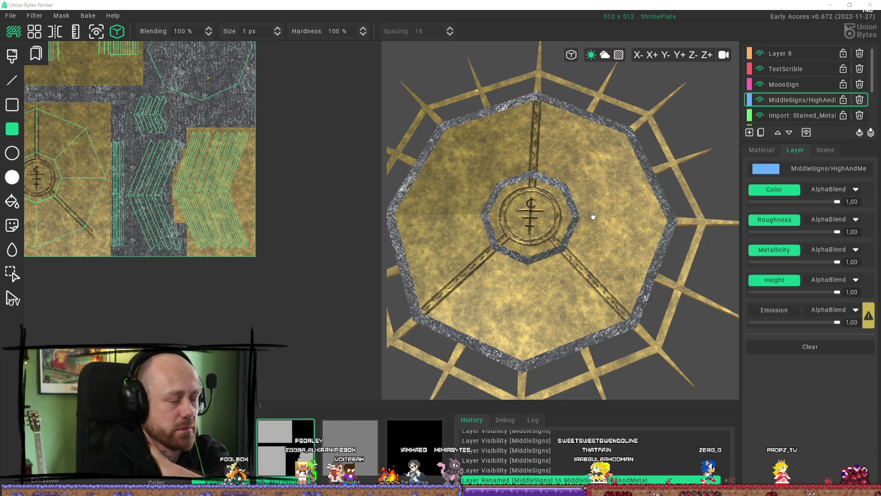
Step: Rename Layer 8 to 'Outline'
right_drag(535, 298, 616, 236)
click(783, 55)
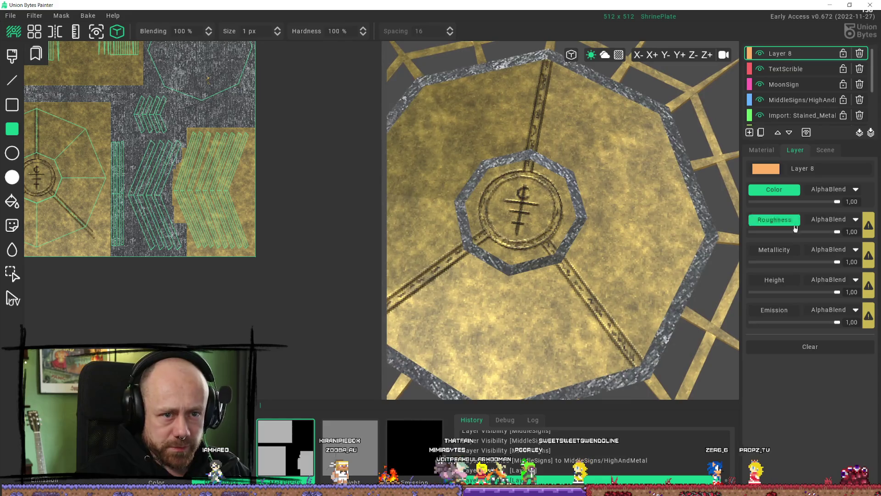
click(807, 169)
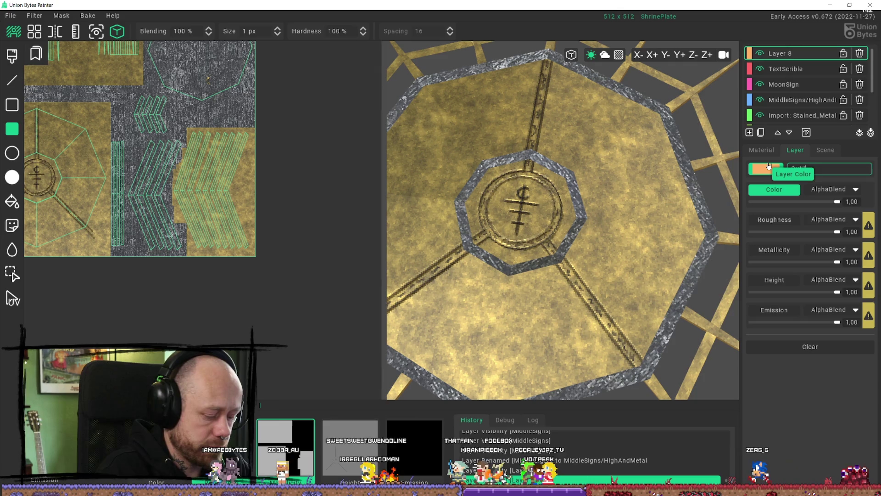
key(Return)
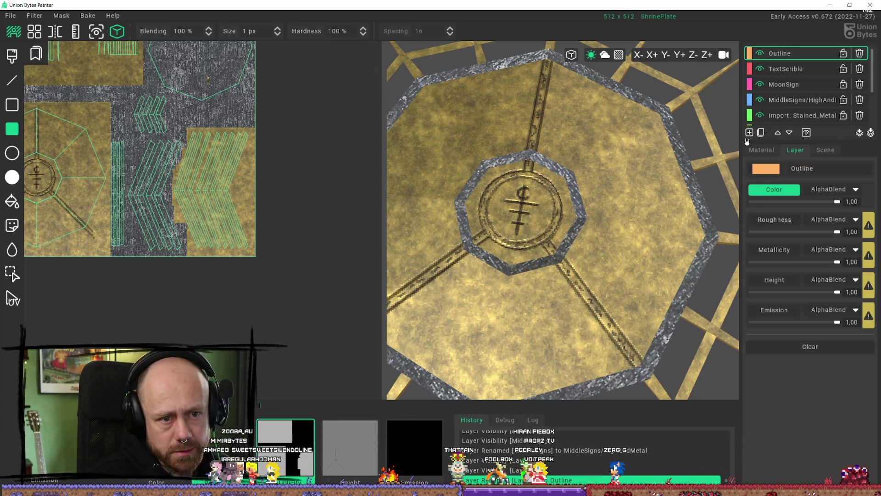
Step: Add a new Layer 9 above it and show its material settings
click(748, 133)
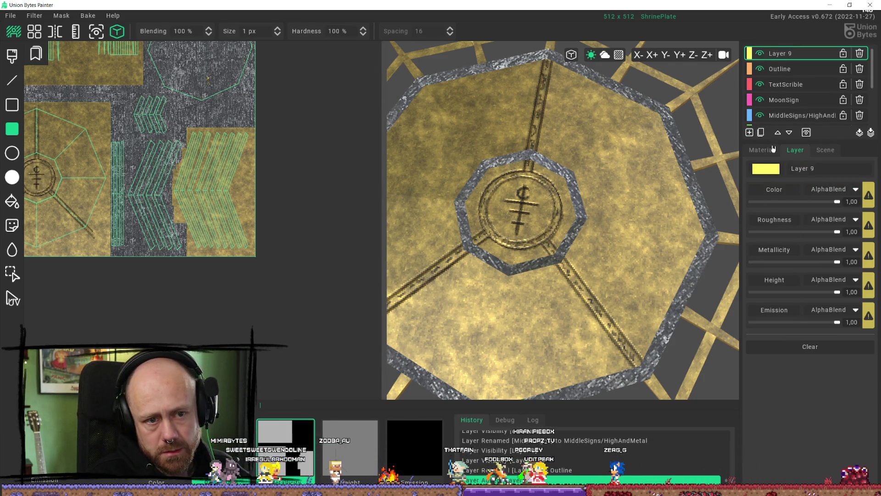
click(773, 149)
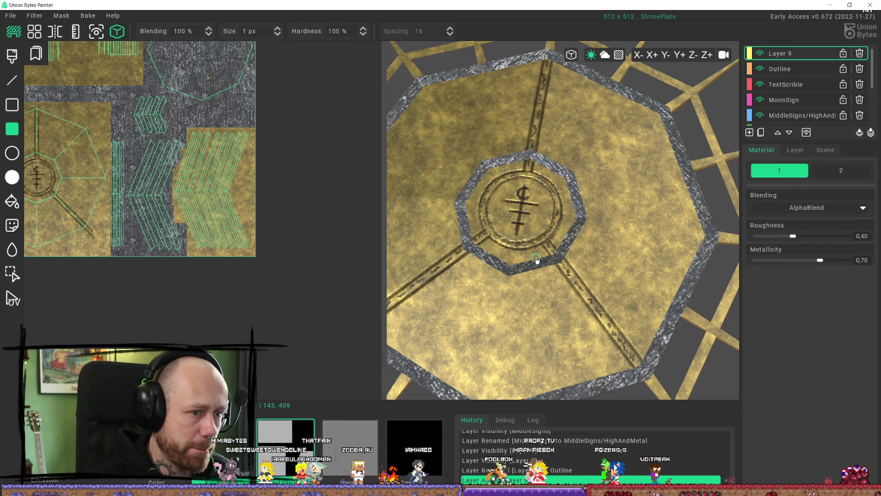
mouse_move(536, 260)
right_down()
mouse_move(573, 248)
mouse_move(550, 206)
right_up()
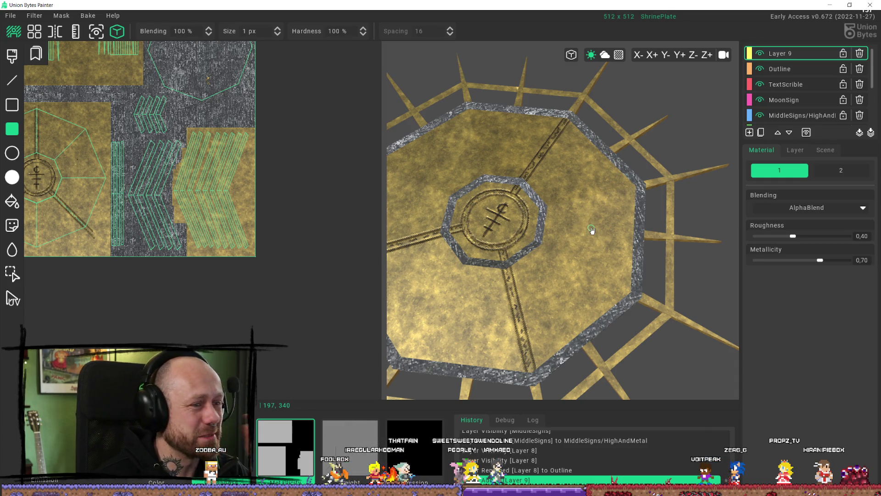
Step: Draw a test dark rectangle on the texture canvas of Layer 9
scroll(184, 193, up, 5)
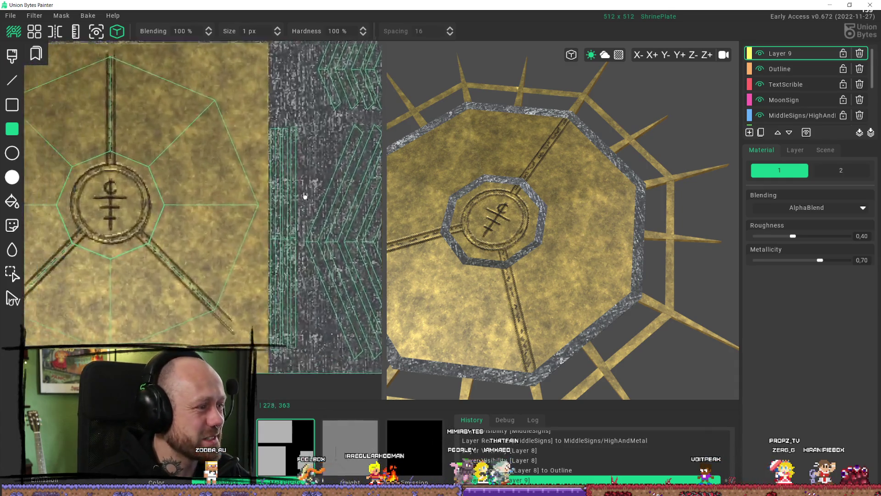
scroll(249, 191, down, 2)
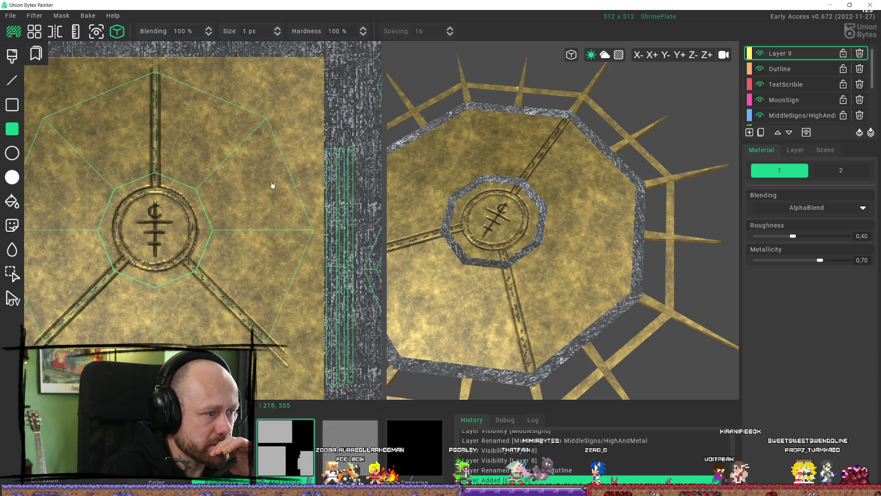
drag(226, 196, 266, 187)
Step: Undo the test rectangle and dab dark brush paint onto Layer 9's right floor section
key(ctrl+z)
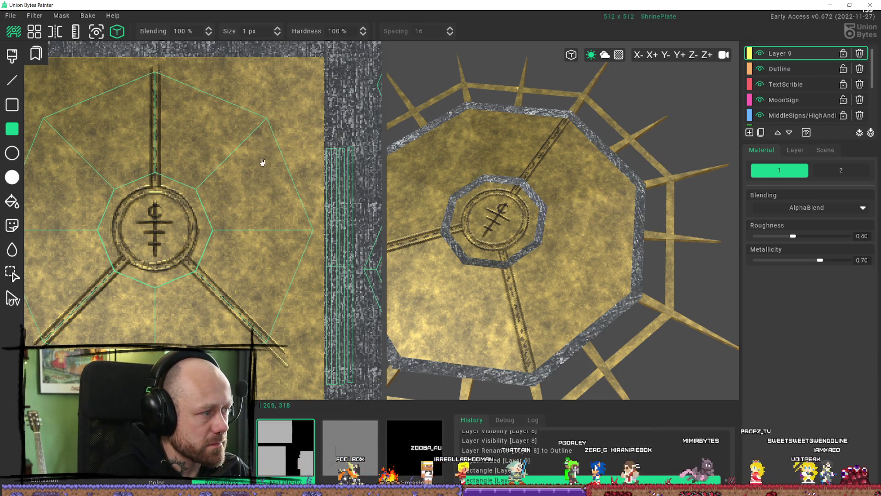
key(b)
click(238, 197)
click(236, 200)
click(230, 202)
click(230, 202)
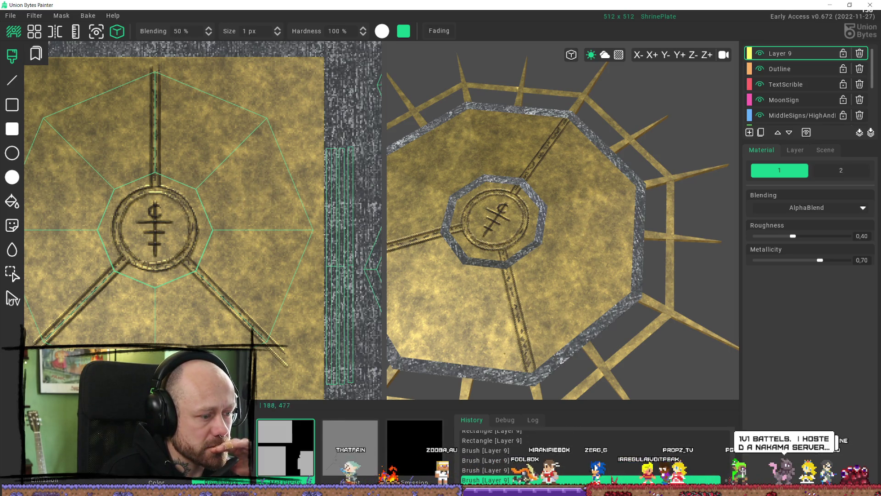
click(156, 481)
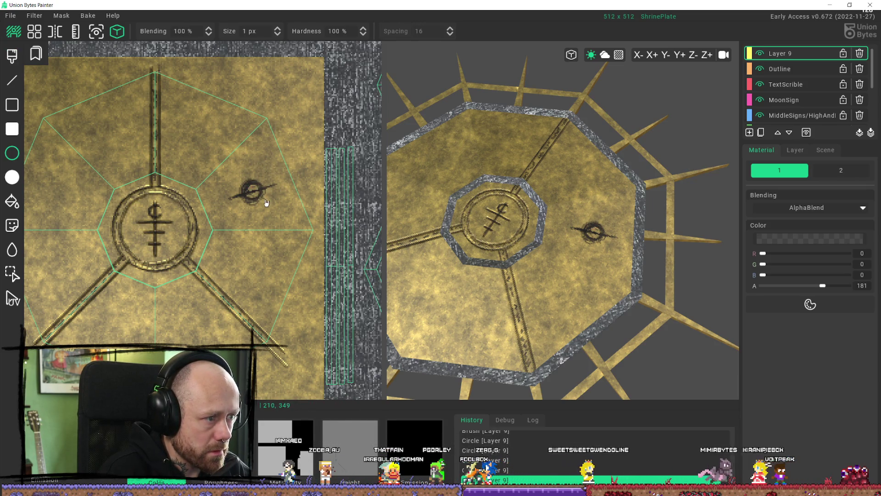
Step: Touch up the dark ring glyph, extending its right tail and adding a short vertical stroke
key(b)
click(252, 189)
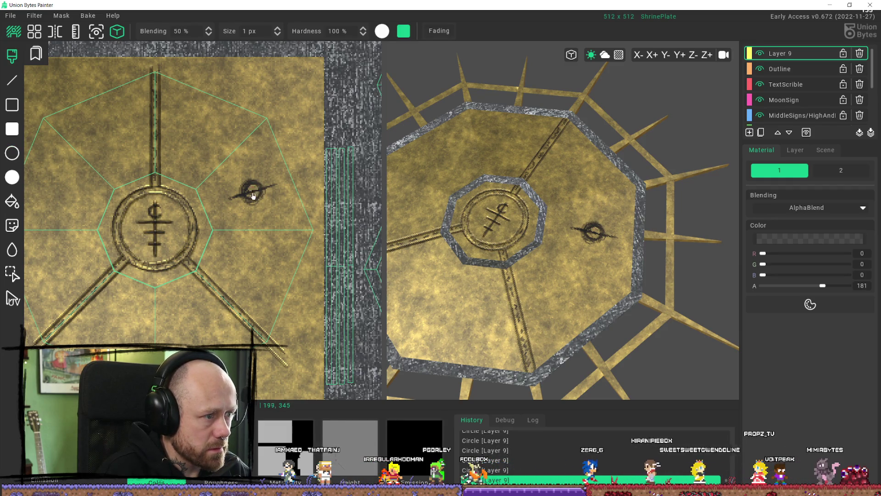
mouse_move(251, 192)
mouse_down()
mouse_move(244, 197)
mouse_move(255, 197)
mouse_up()
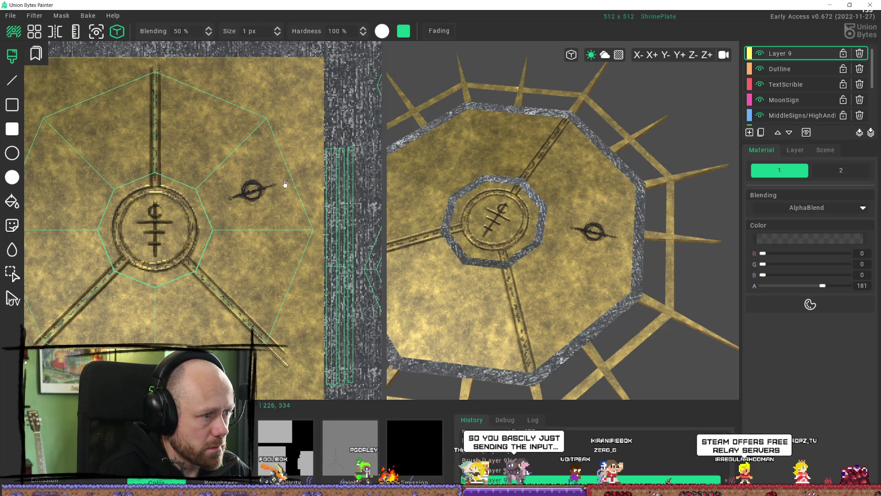
drag(281, 186, 284, 184)
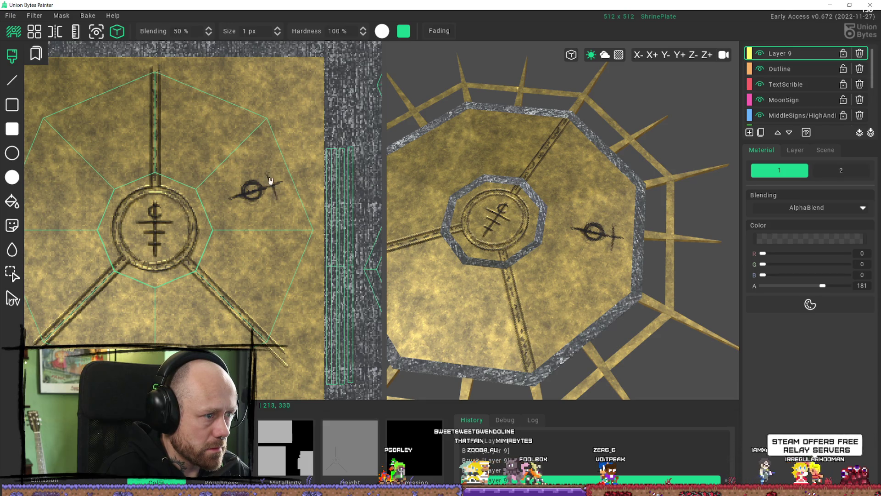
drag(275, 197, 268, 175)
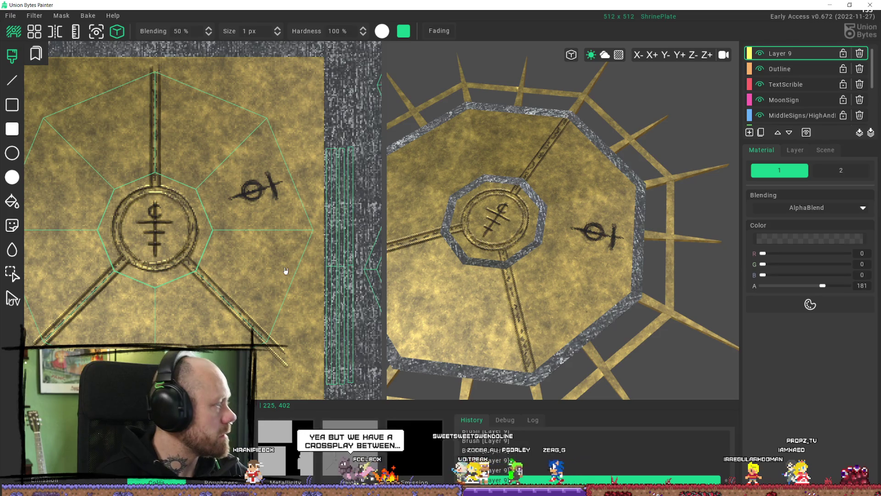
Step: Check the plate in 3D, then draw and undo a rectangle to clear the glyph
scroll(581, 204, down, 5)
mouse_move(585, 252)
right_down()
mouse_move(565, 364)
mouse_move(516, 368)
mouse_move(625, 305)
mouse_move(676, 291)
mouse_move(744, 276)
mouse_move(797, 294)
right_up()
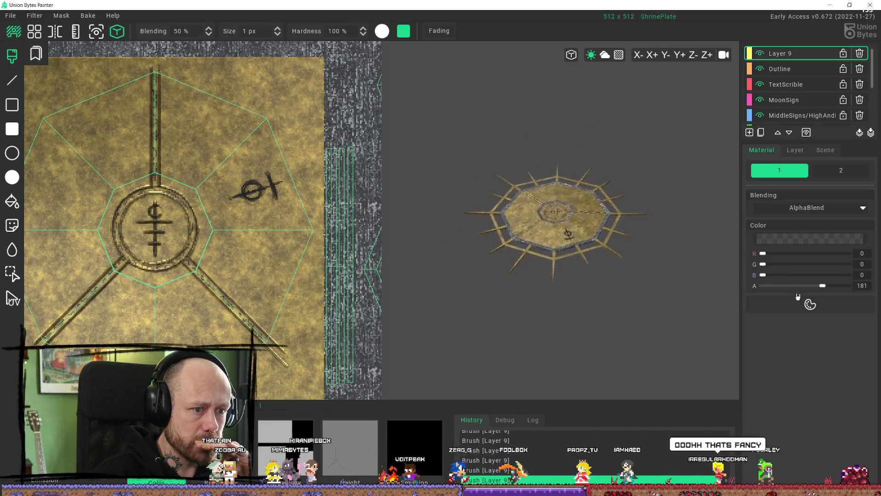
scroll(605, 341, up, 6)
mouse_move(604, 342)
right_down()
mouse_move(604, 350)
mouse_move(476, 320)
right_up()
scroll(283, 213, down, 3)
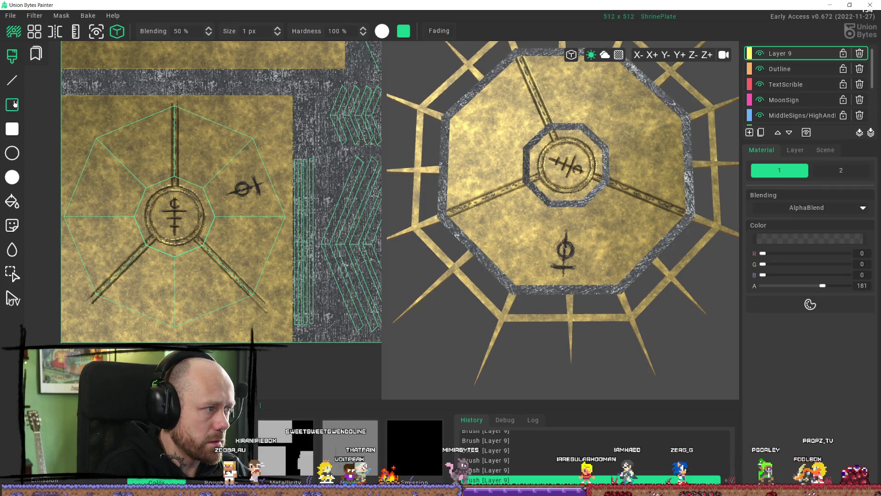
key(r)
drag(238, 186, 264, 181)
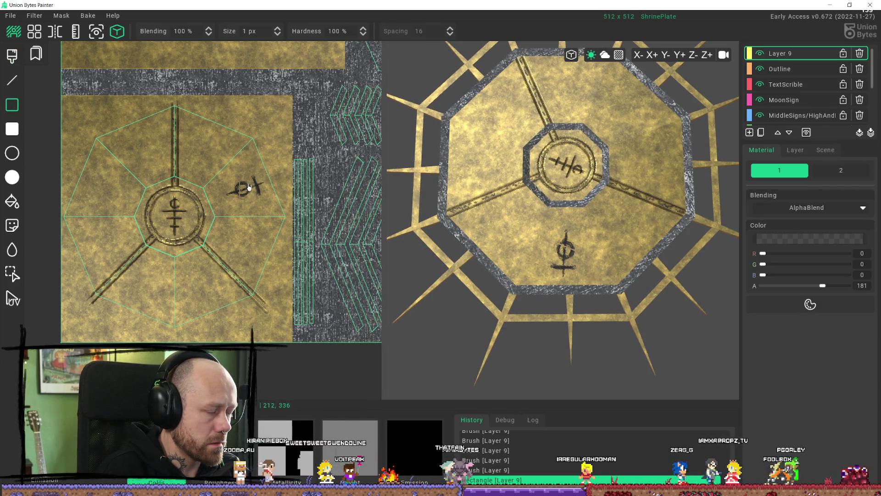
key(ctrl+z)
key(ctrl+z)
key(ctrl+z)
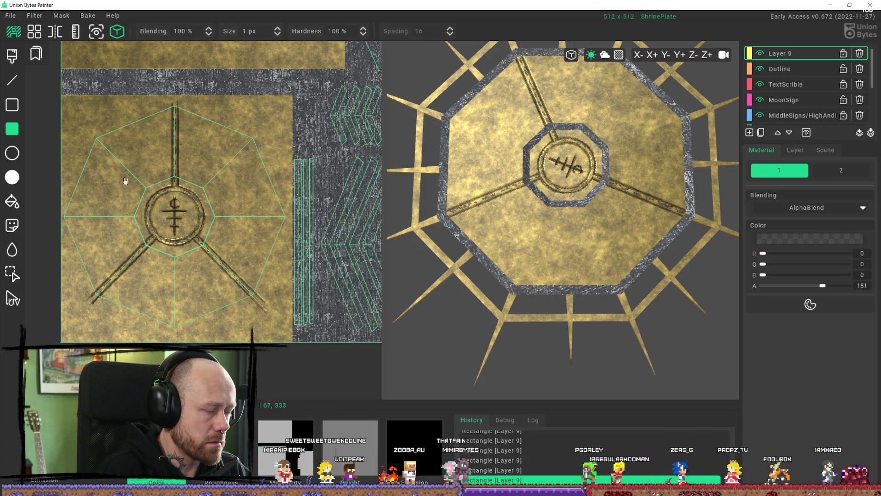
key(b)
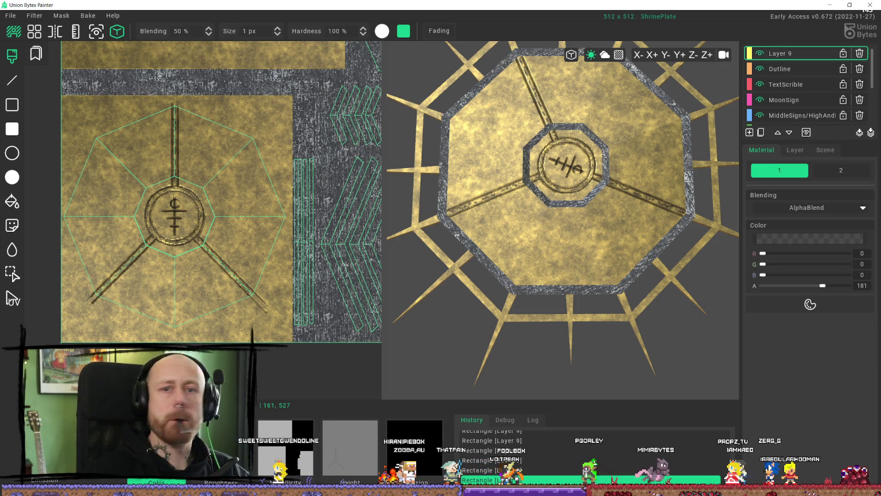
Step: Zoom the 2D canvas to inspect the plate, then bring the DuckDuckGo 'union bytes painter' results forward
scroll(195, 289, up, 2)
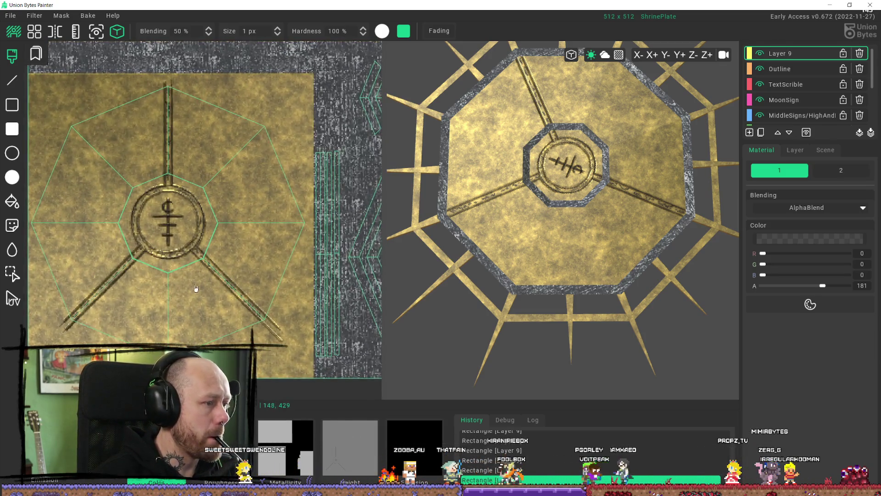
scroll(215, 253, up, 3)
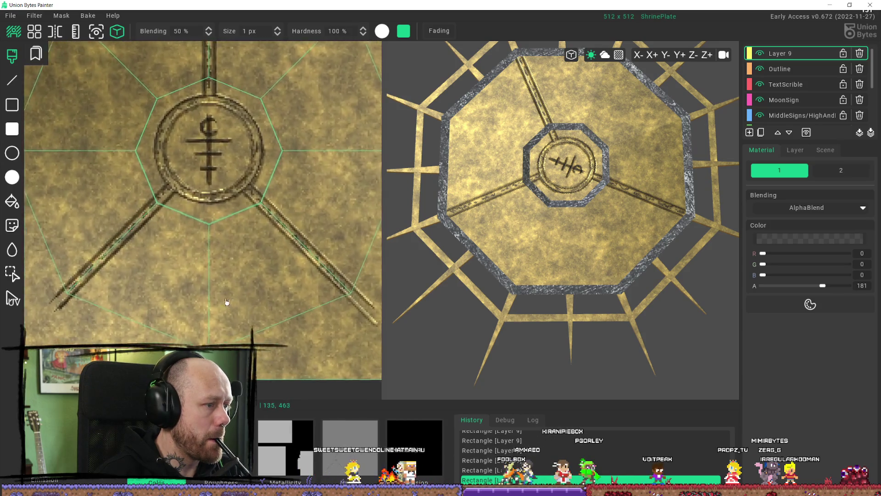
scroll(239, 252, down, 1)
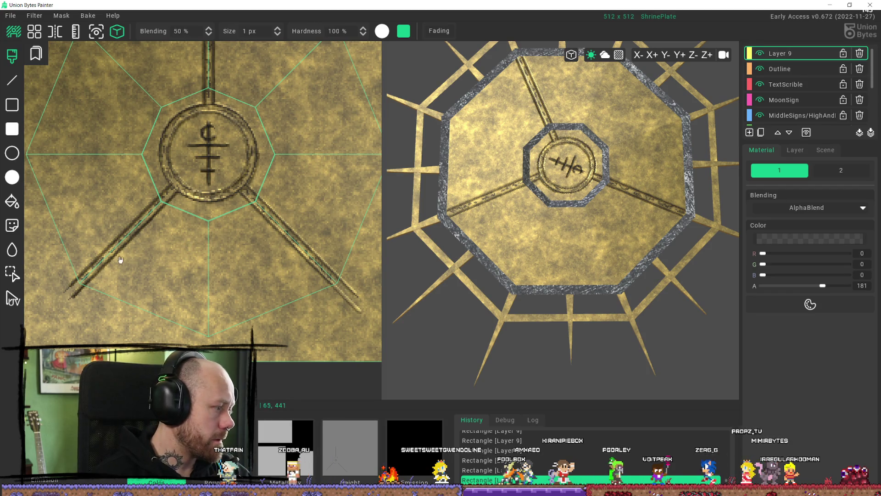
scroll(199, 246, down, 2)
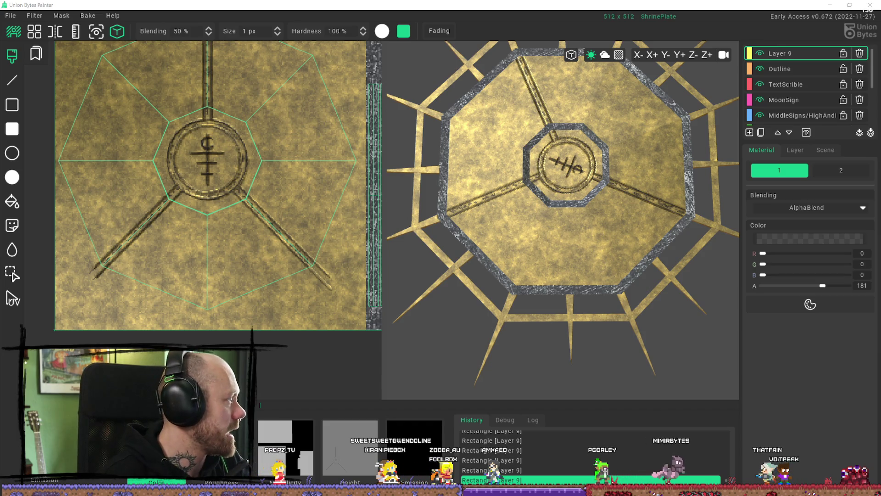
key(alt+Tab)
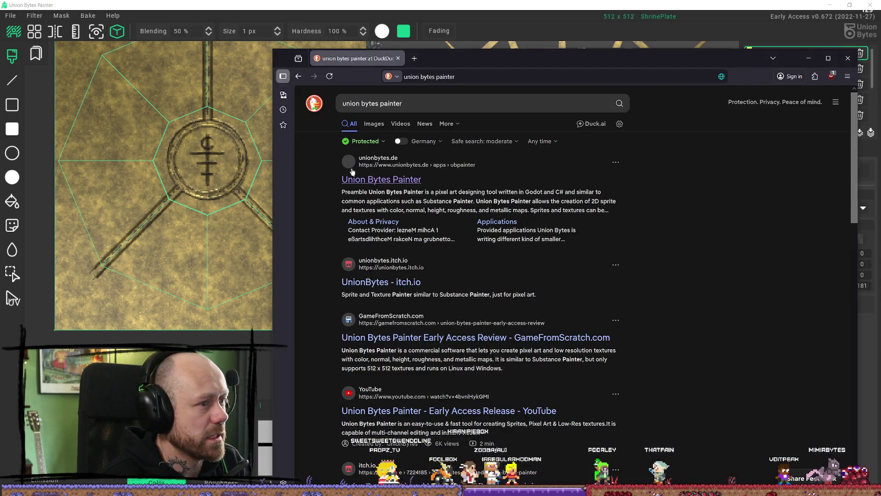
Step: Open the unionbytes.de result and browse its Games and Applications pages
click(371, 184)
scroll(517, 255, down, 10)
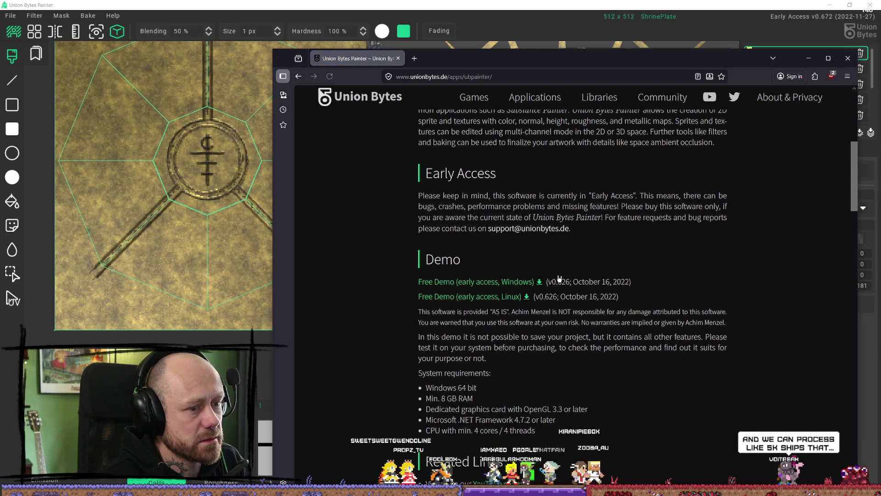
scroll(471, 266, up, 10)
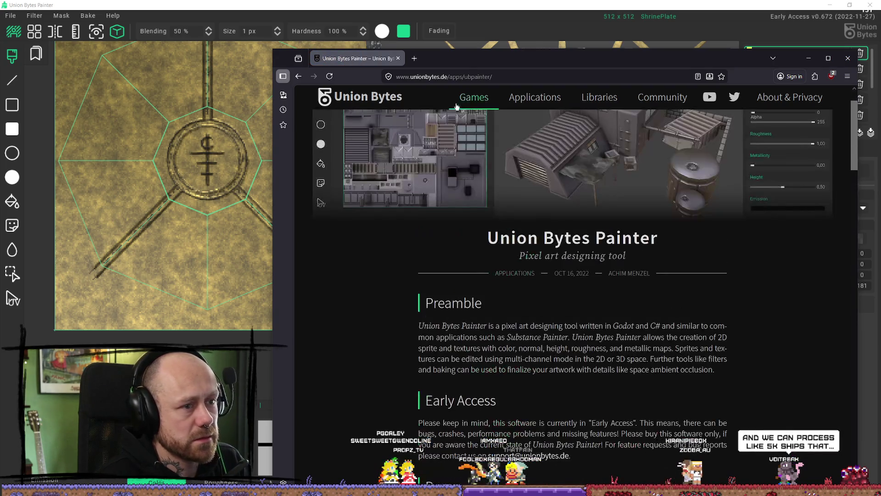
click(474, 98)
scroll(429, 240, down, 1)
scroll(429, 241, down, 2)
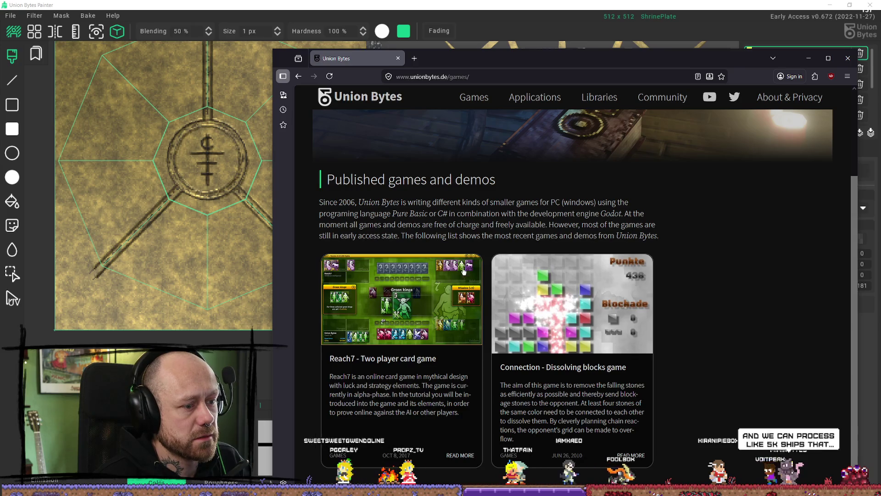
scroll(464, 274, up, 3)
click(533, 96)
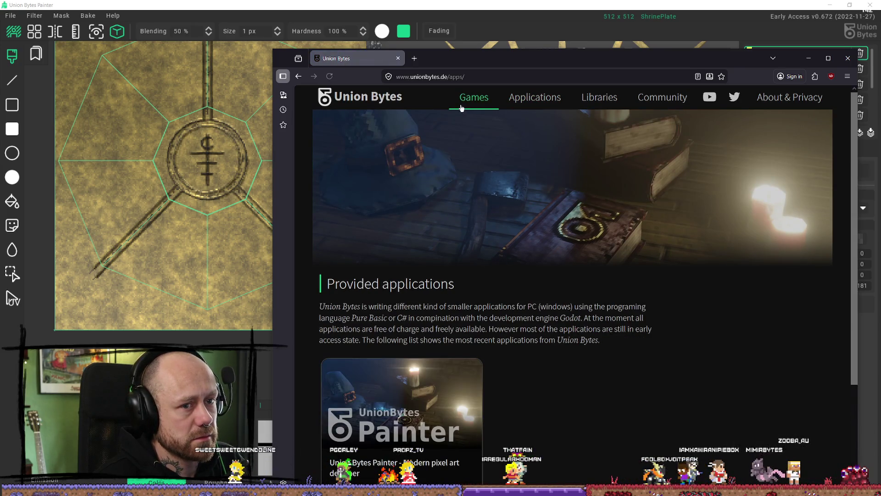
key(alt+Left)
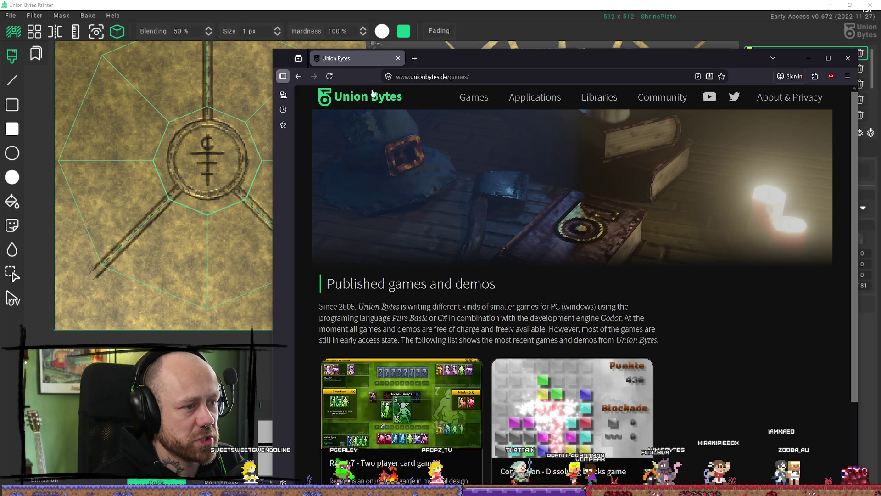
Step: Read the development news on the Union Bytes home page, then return to the painter
click(373, 93)
scroll(537, 206, down, 10)
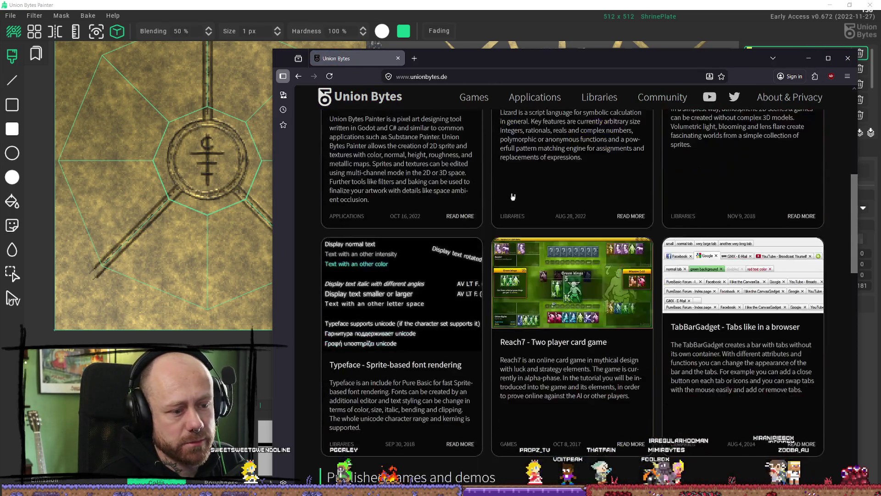
scroll(534, 229, up, 10)
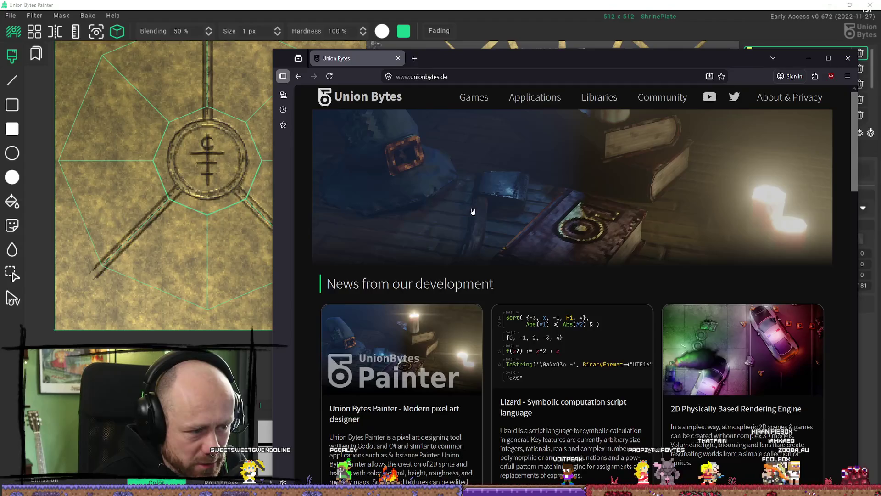
click(398, 58)
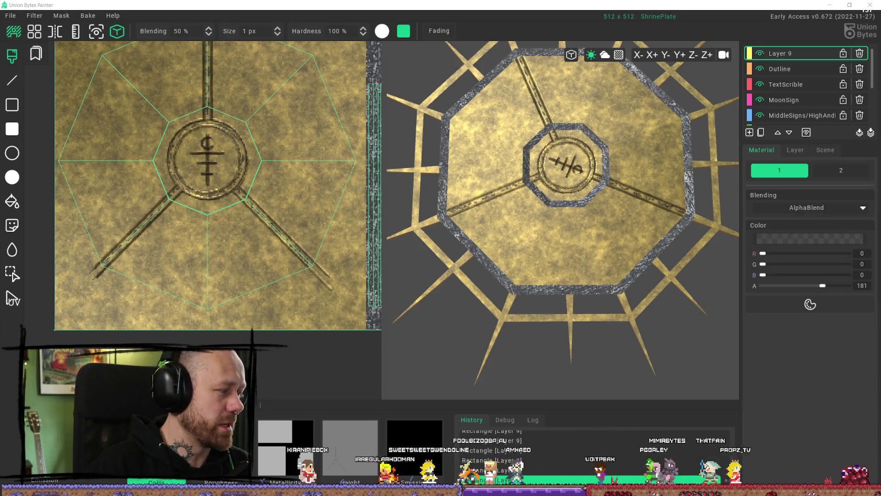
Step: Zoom out the ShrinePlate canvas and tilt the gold plate in the 3D preview
scroll(220, 223, down, 3)
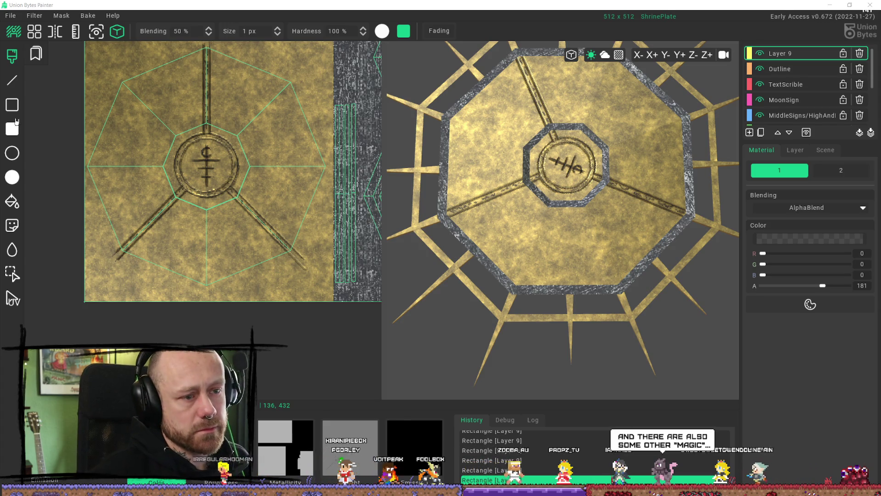
right_drag(574, 175, 573, 279)
scroll(236, 200, up, 5)
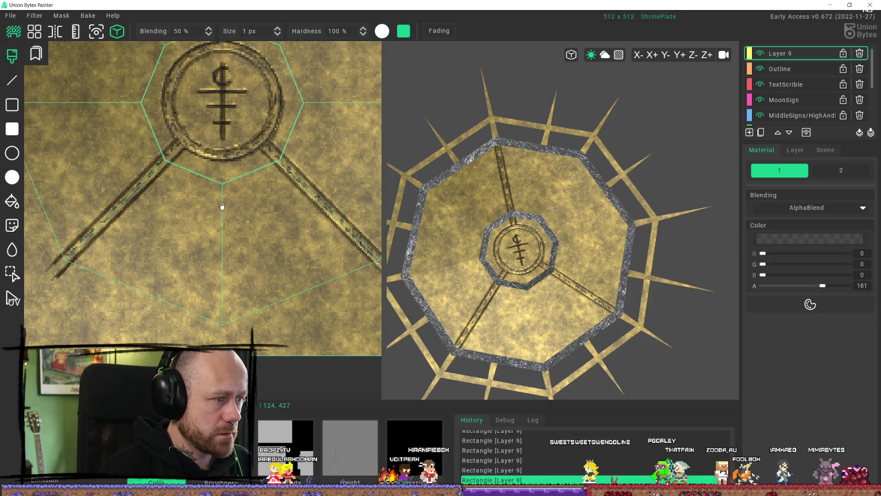
mouse_move(222, 294)
mouse_down()
mouse_move(223, 232)
mouse_move(224, 266)
mouse_up()
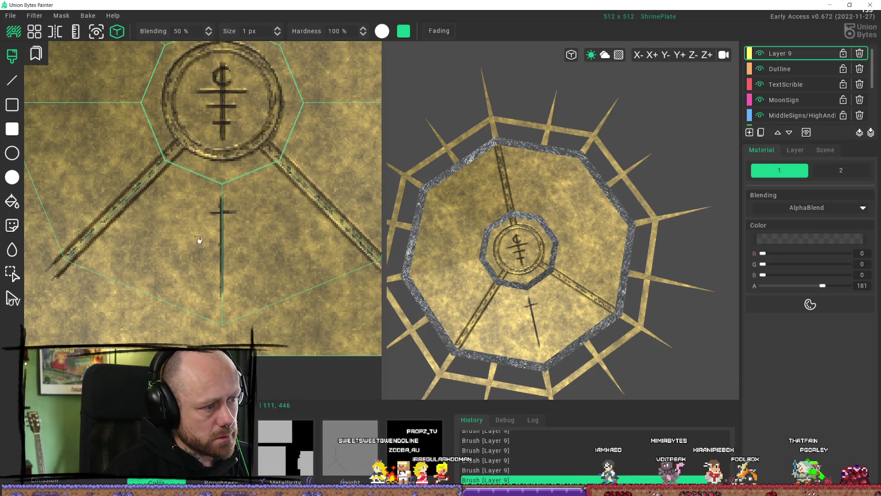
drag(196, 237, 248, 237)
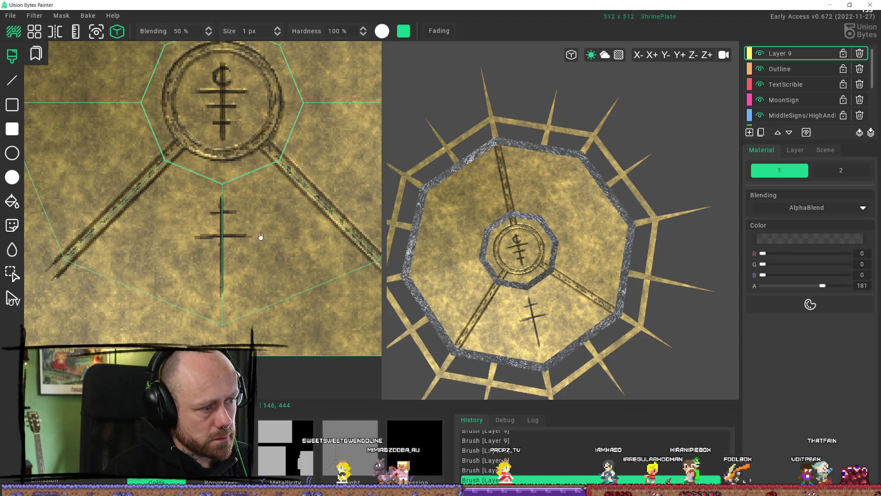
drag(183, 259, 262, 259)
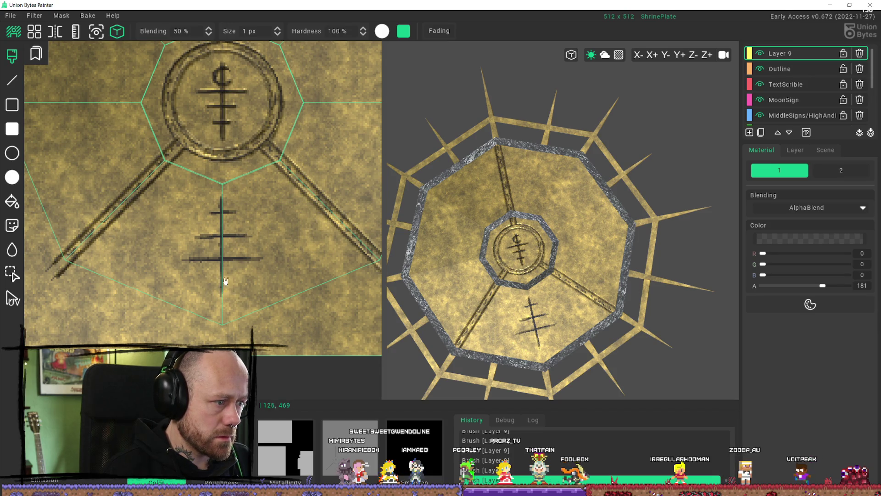
drag(225, 276, 224, 299)
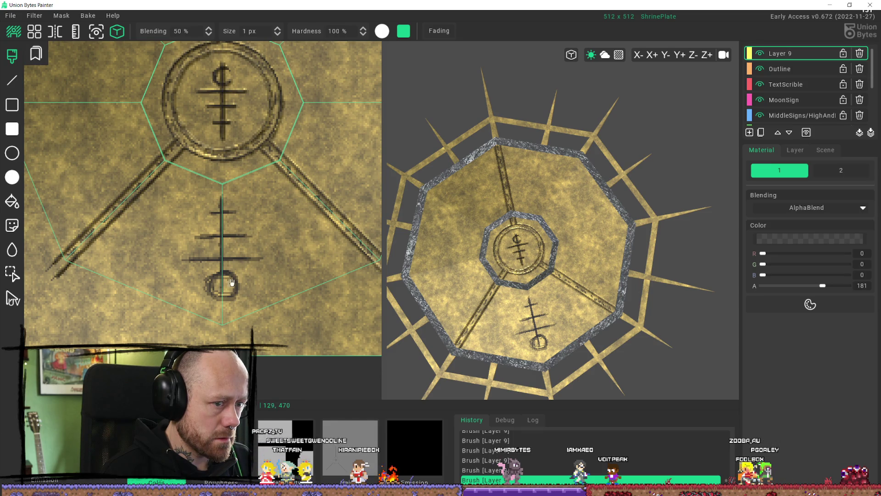
key(ctrl+z)
key(ctrl+z)
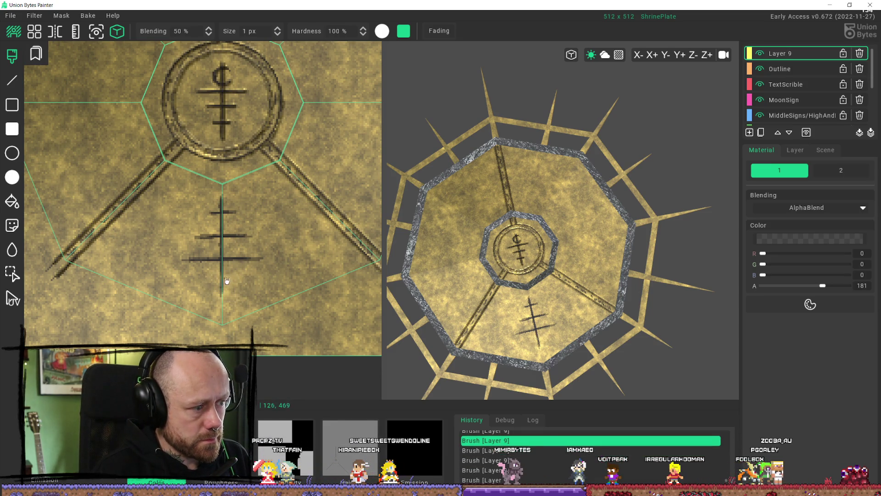
key(ctrl+z)
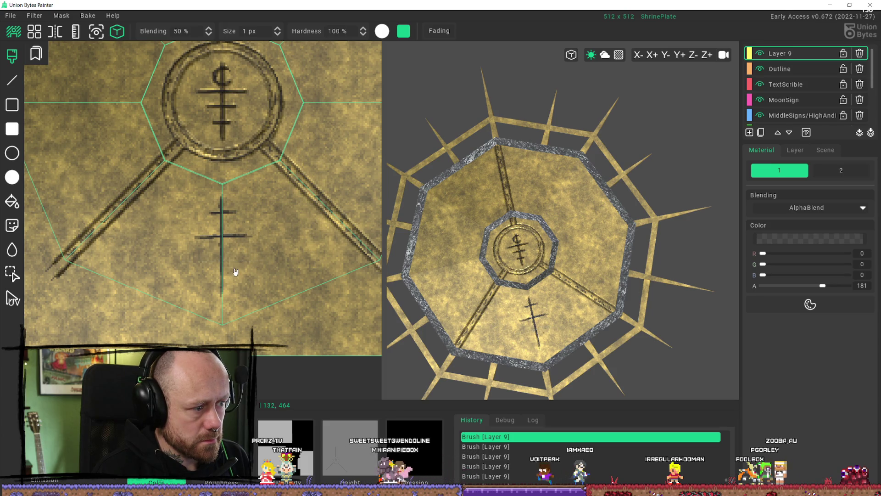
key(ctrl+z)
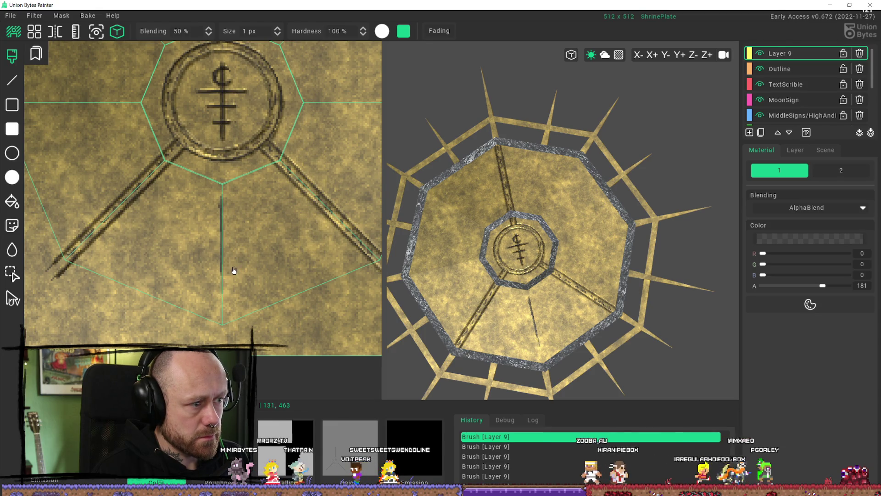
key(ctrl+z)
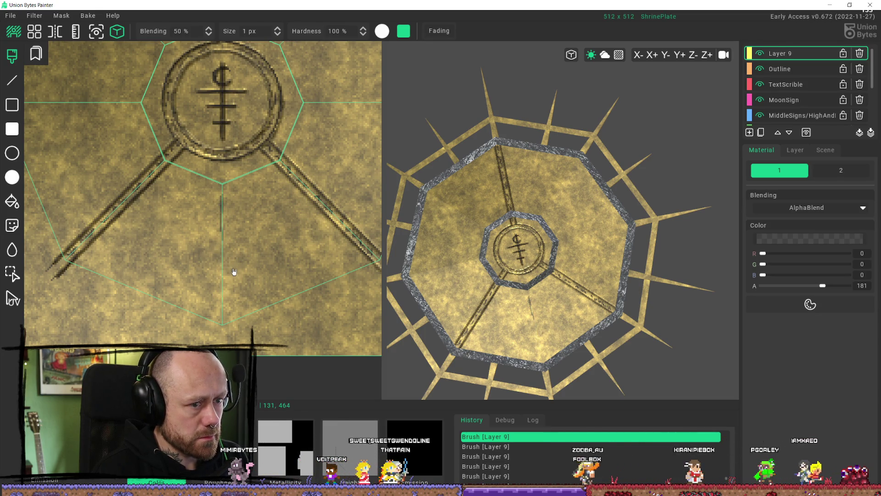
key(ctrl+z)
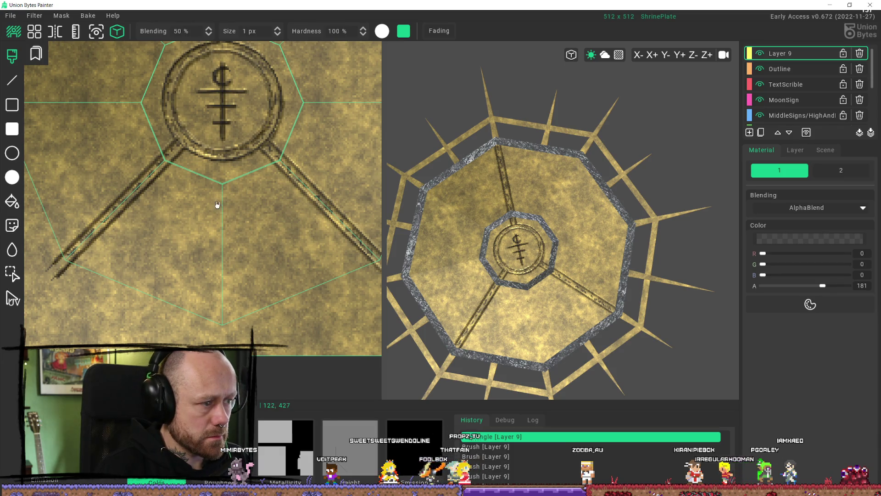
drag(218, 205, 240, 197)
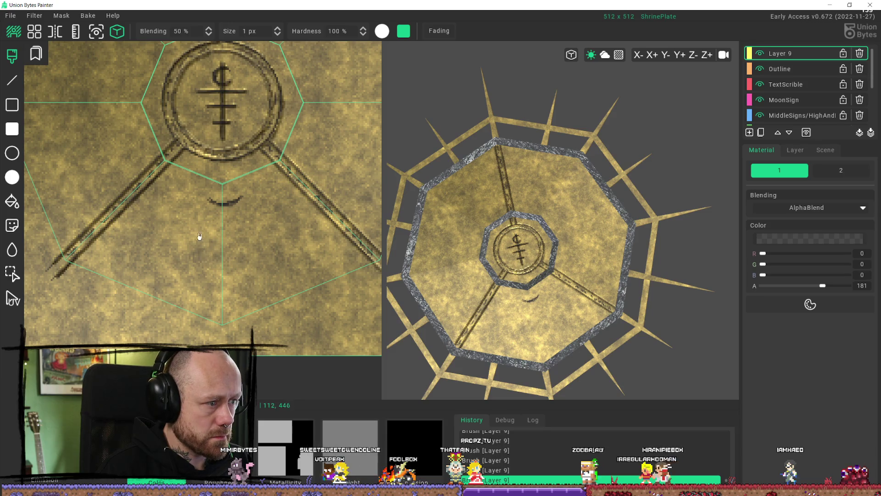
Step: Brush two progressively wider arcs beneath the first one and check them in the 3D preview
drag(198, 221, 206, 232)
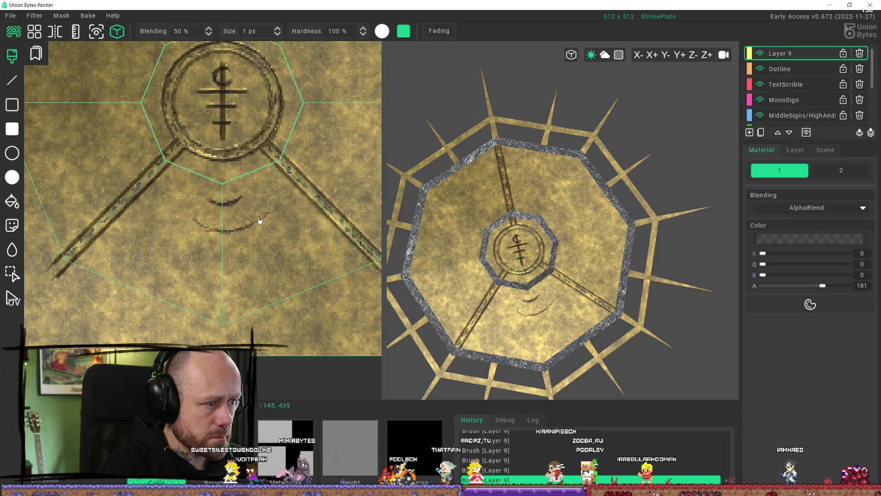
drag(189, 218, 214, 235)
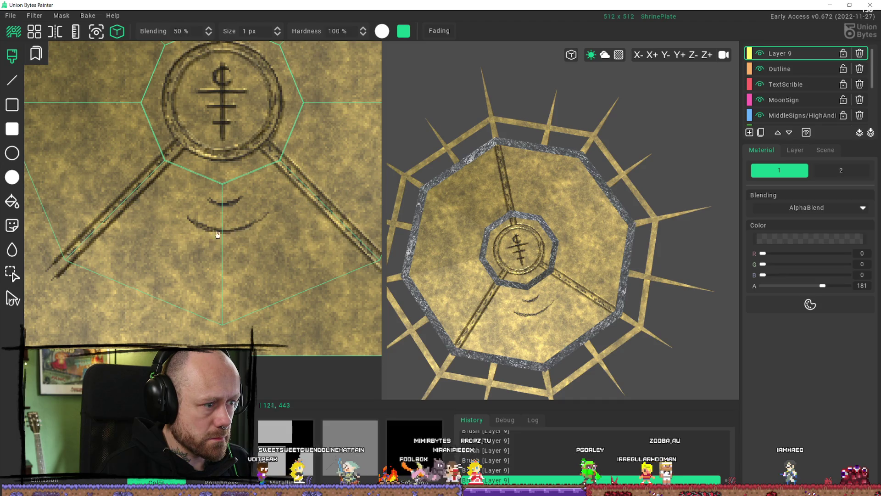
mouse_move(158, 243)
mouse_down()
mouse_move(182, 261)
mouse_move(287, 239)
mouse_move(173, 263)
mouse_up()
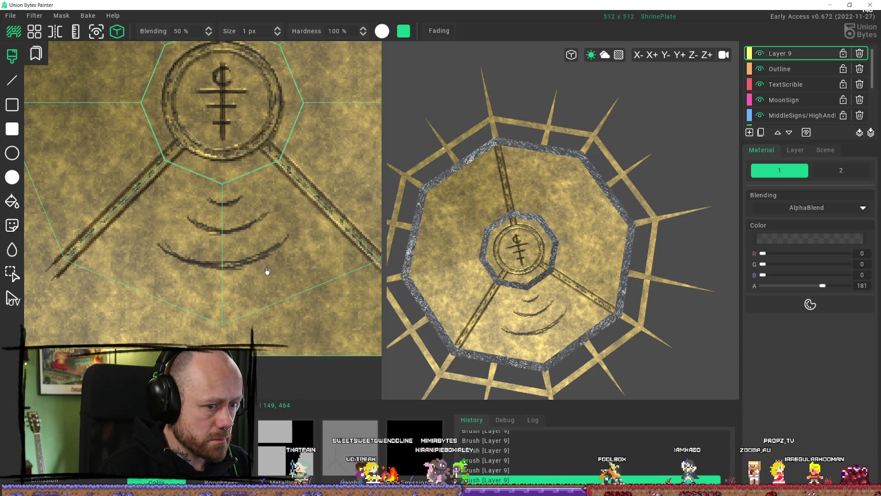
mouse_move(399, 216)
right_down()
mouse_move(436, 196)
mouse_move(388, 160)
right_up()
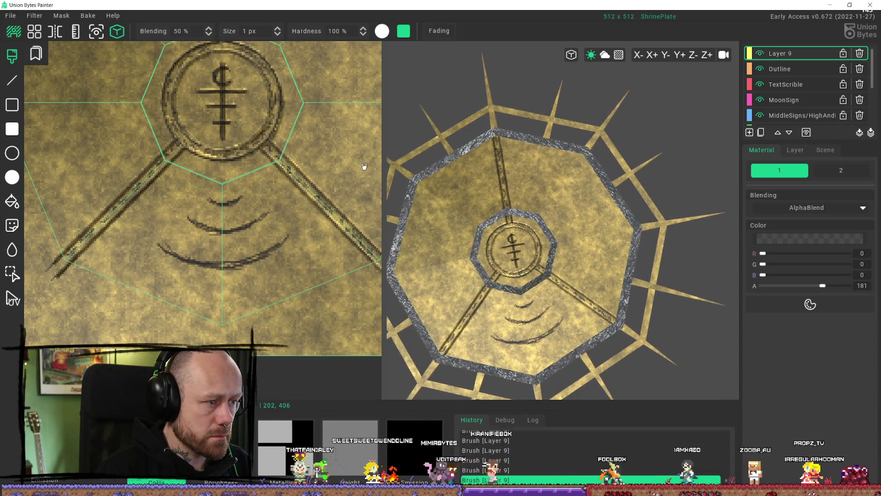
scroll(275, 161, down, 5)
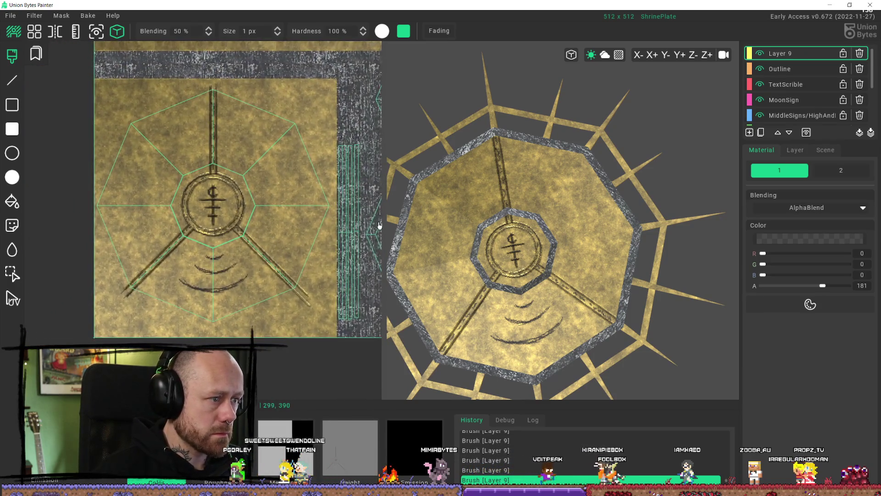
Step: Brush a set of nested arcs in the upper-right section, undoing and redrawing the faulty outer ones
drag(246, 159, 274, 193)
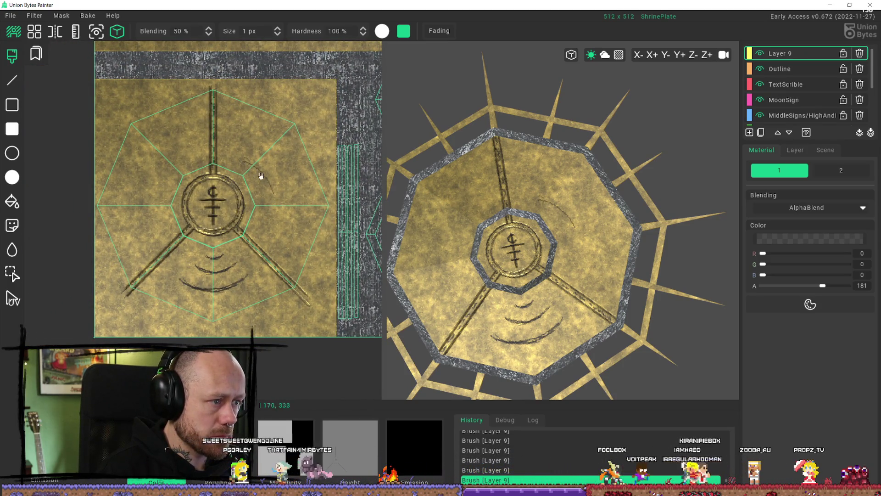
mouse_move(240, 138)
mouse_down()
mouse_move(279, 164)
mouse_move(289, 202)
mouse_up()
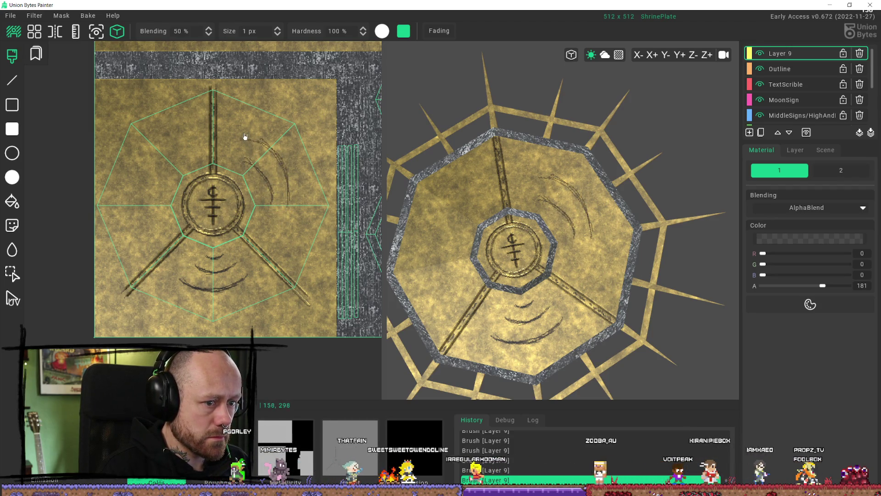
drag(272, 130, 302, 164)
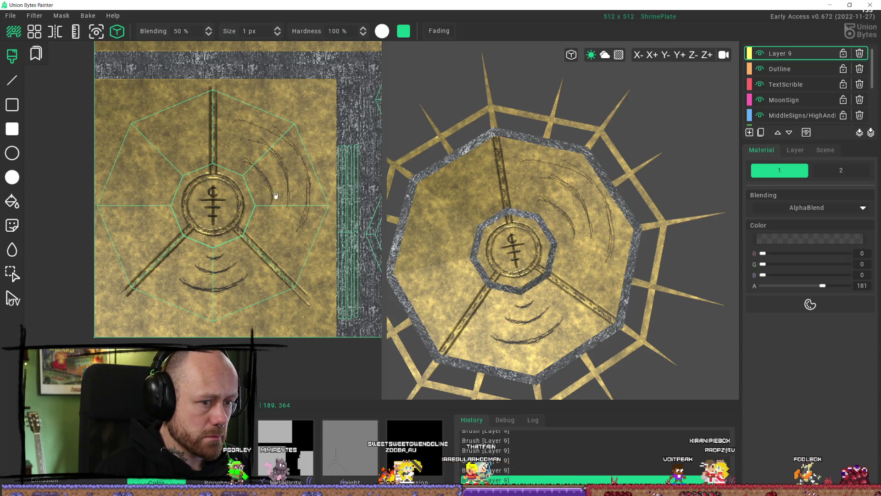
key(ctrl+z)
key(ctrl+z)
key(ctrl+z)
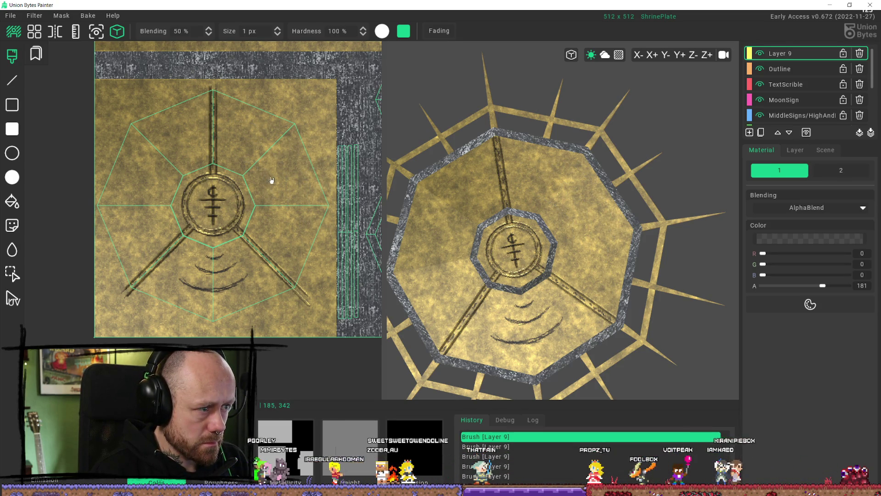
drag(249, 171, 258, 182)
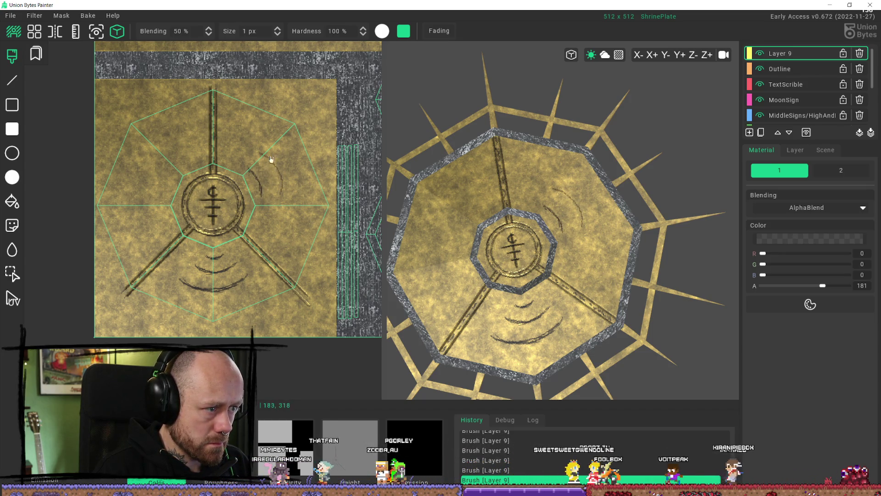
drag(268, 138, 301, 205)
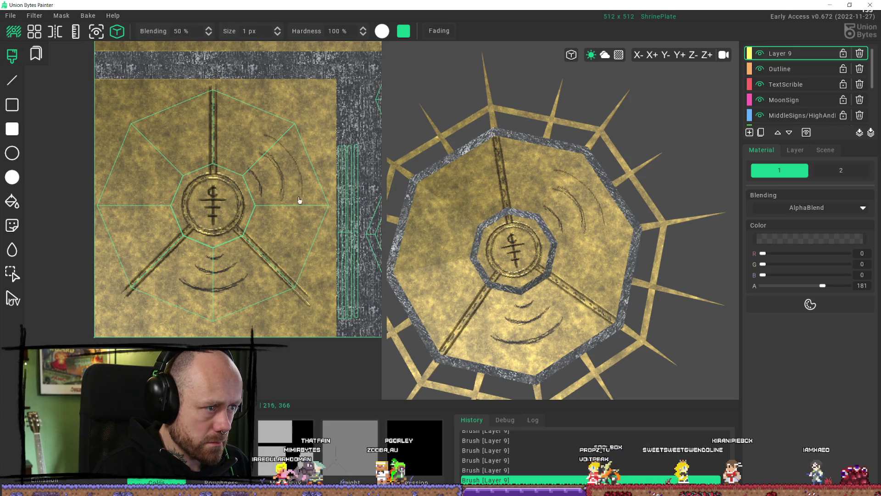
drag(271, 144, 283, 167)
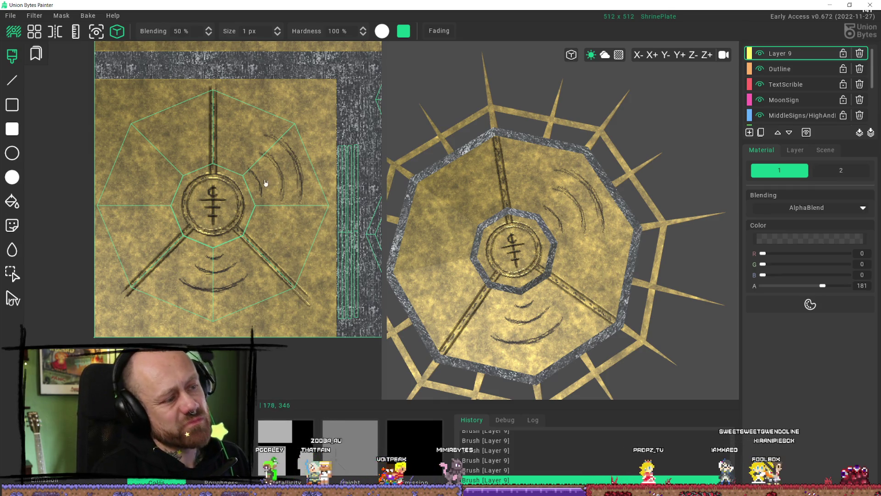
Step: Undo Layer 9 back to the Rectangle step, erasing all arc markings, and reselect the Brush
shift+click(252, 186)
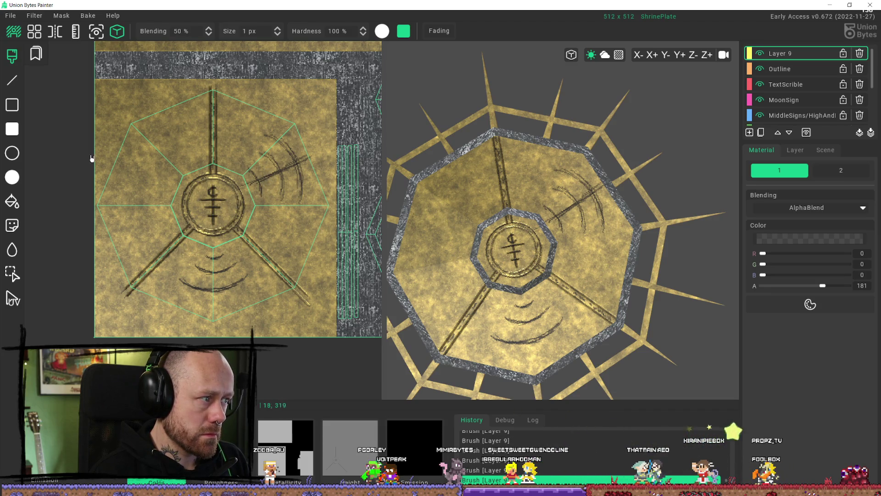
key(ctrl+z)
key(ctrl+z)
key(ctrl+z)
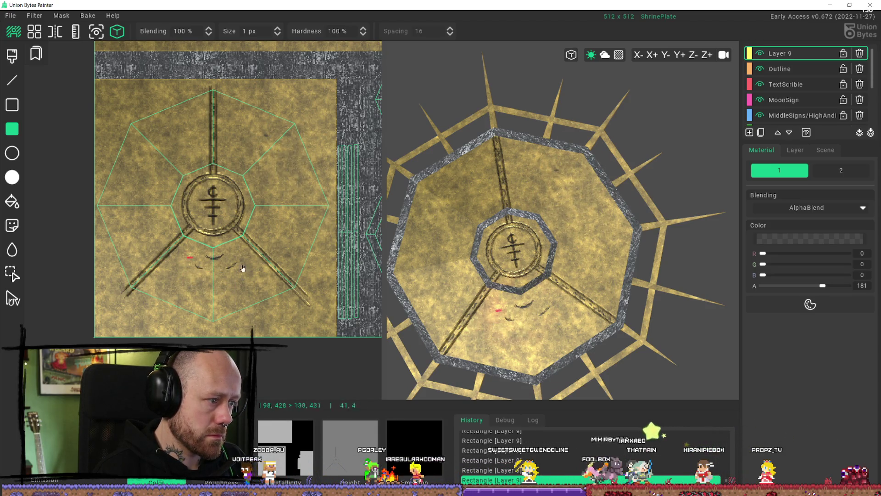
key(b)
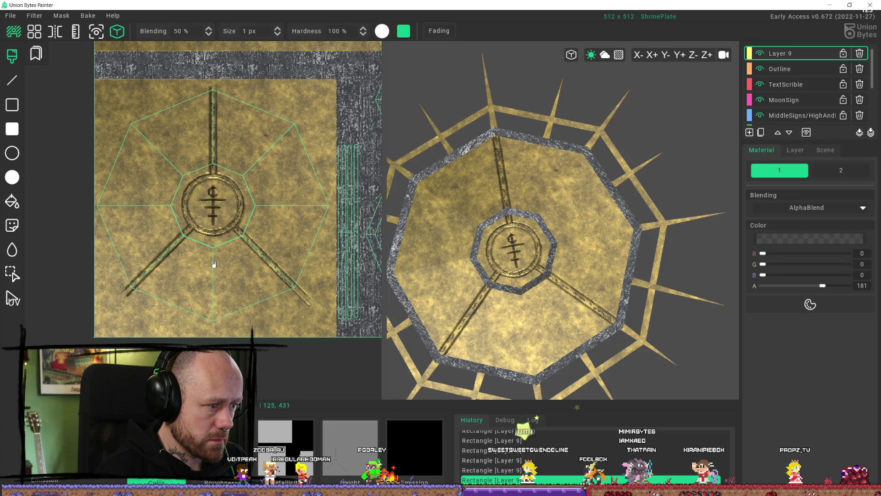
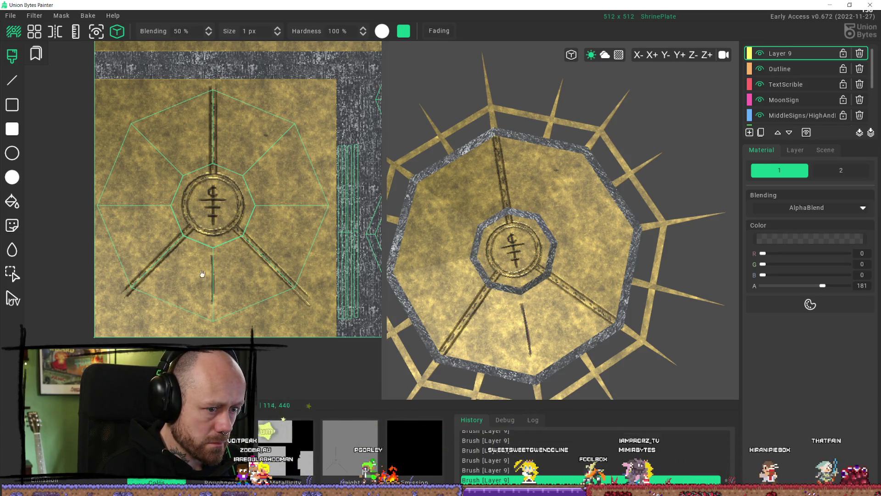
Step: Paint two thin dark curved strokes below the inner ring, then orbit the 3D preview to check them
mouse_move(197, 261)
mouse_down()
mouse_move(230, 260)
mouse_move(208, 262)
mouse_move(210, 270)
mouse_move(236, 272)
mouse_up()
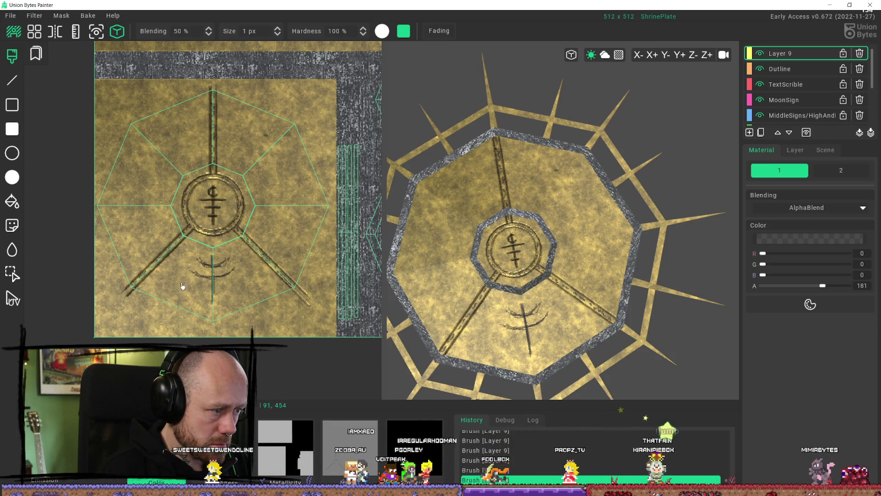
drag(180, 281, 186, 288)
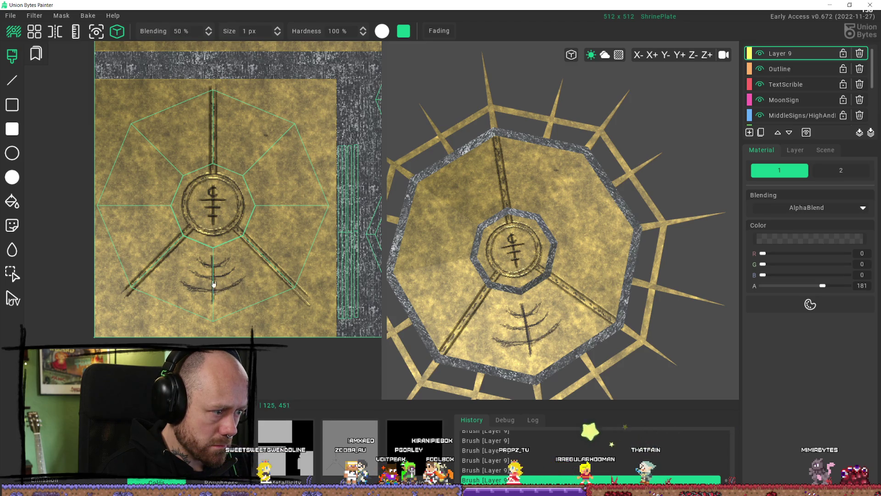
mouse_move(597, 349)
right_down()
mouse_move(617, 354)
mouse_move(667, 274)
mouse_move(635, 311)
mouse_move(538, 314)
right_up()
scroll(618, 354, down, 5)
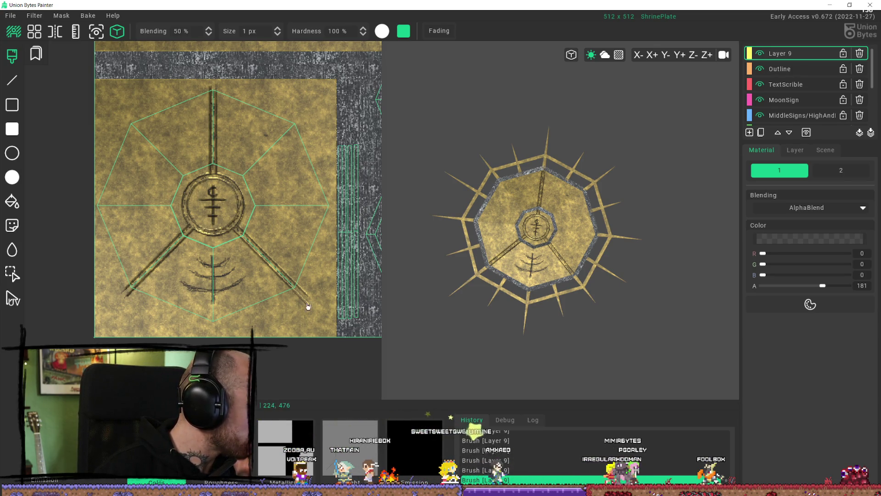
scroll(506, 281, up, 3)
right_drag(506, 281, 536, 284)
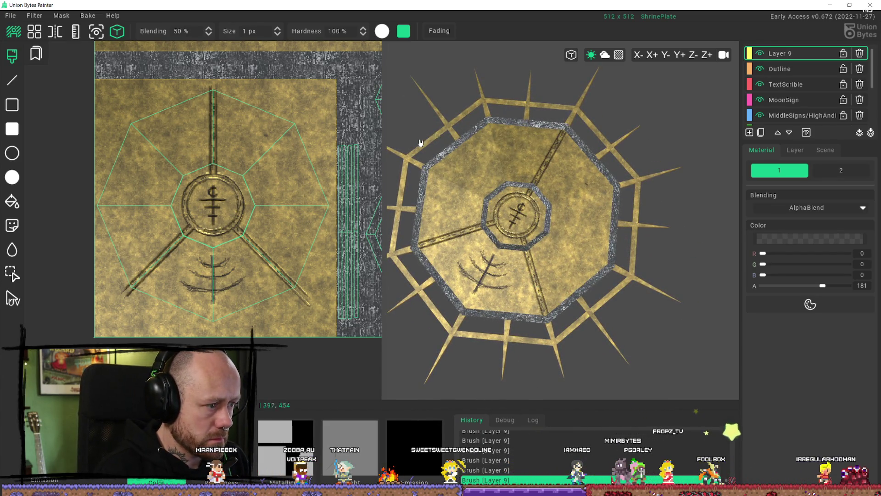
Step: Undo the accidental filled rectangle and the earlier rune strokes
click(12, 131)
mouse_move(204, 254)
mouse_down()
mouse_move(221, 289)
mouse_move(226, 269)
mouse_up()
key(ctrl+z)
key(b)
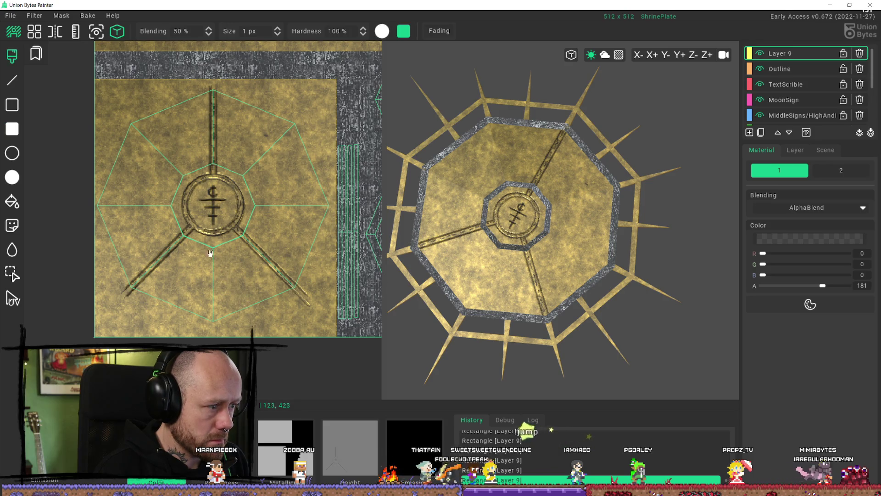
Step: Brush a short arc with crossing downward strokes beneath the central ring
click(206, 258)
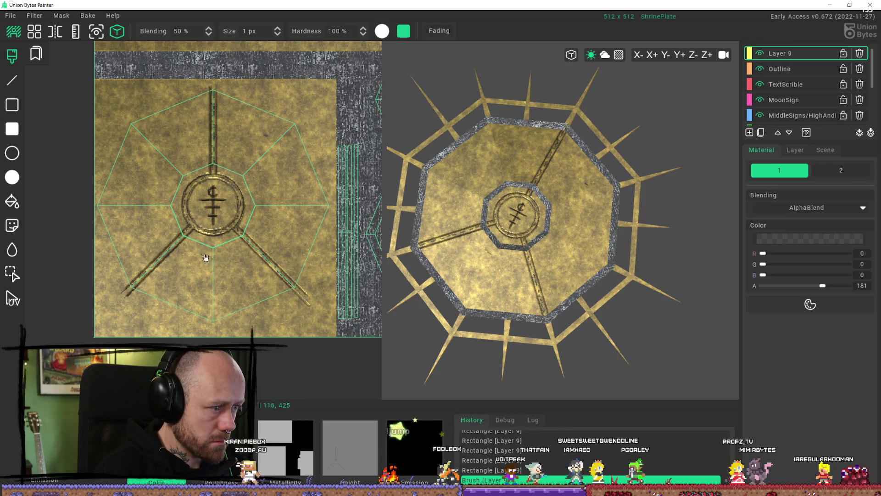
drag(206, 257, 219, 258)
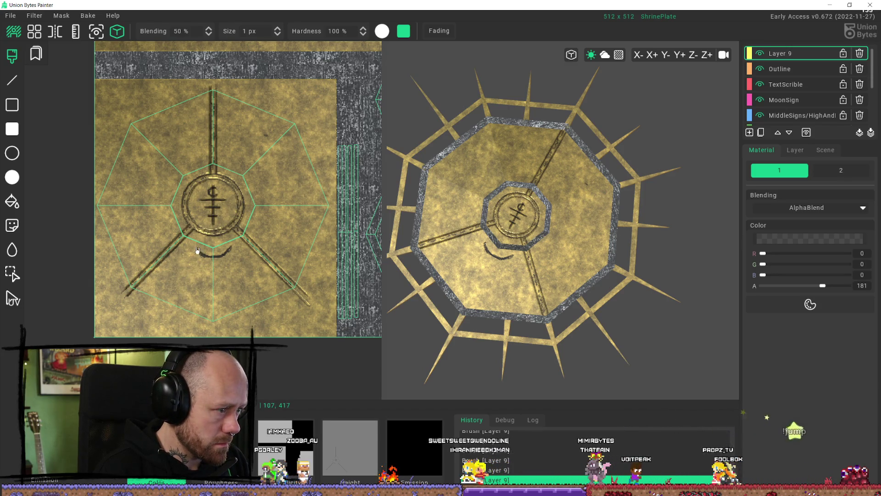
drag(198, 251, 218, 289)
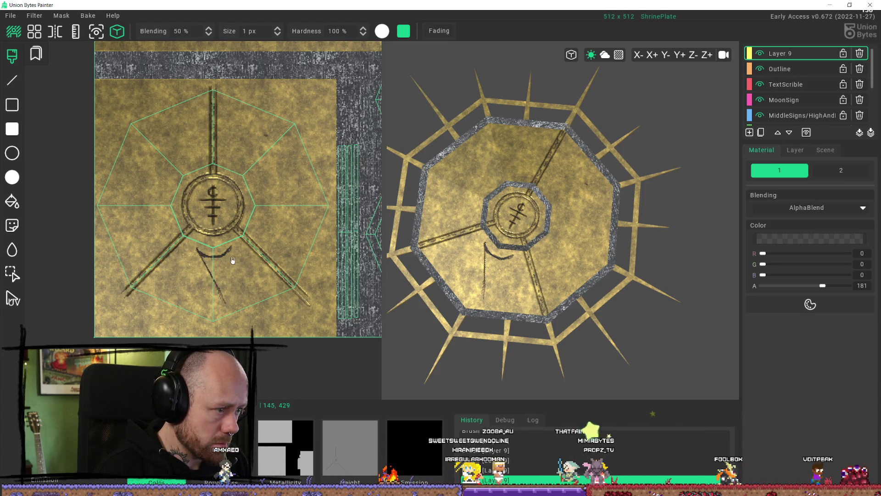
drag(229, 252, 205, 293)
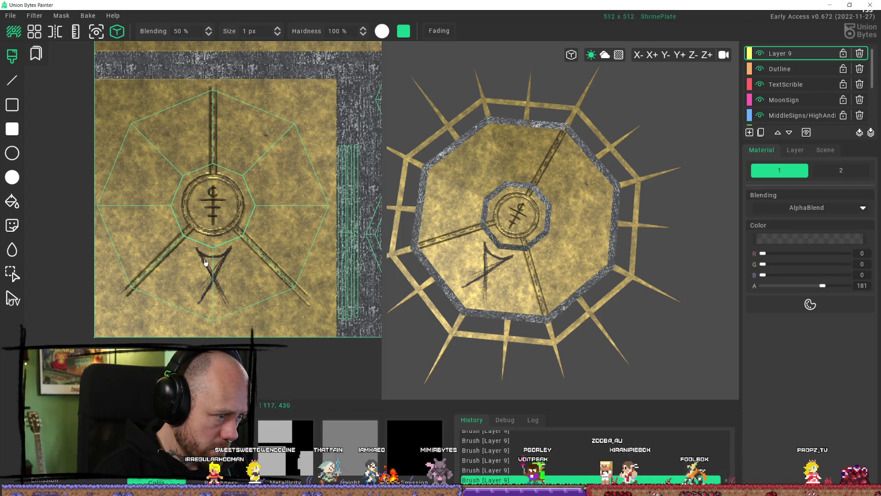
key(Home)
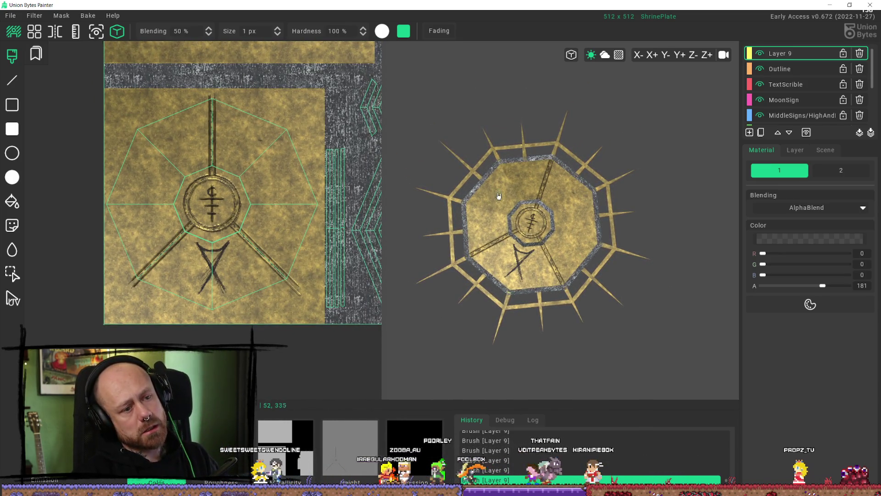
mouse_move(556, 262)
middle_down()
mouse_move(555, 282)
mouse_move(566, 253)
mouse_move(554, 288)
middle_up()
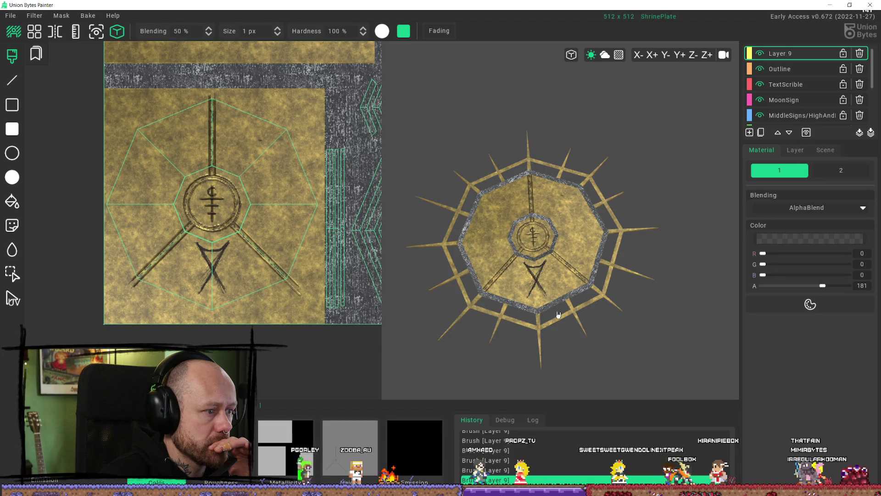
scroll(239, 276, up, 5)
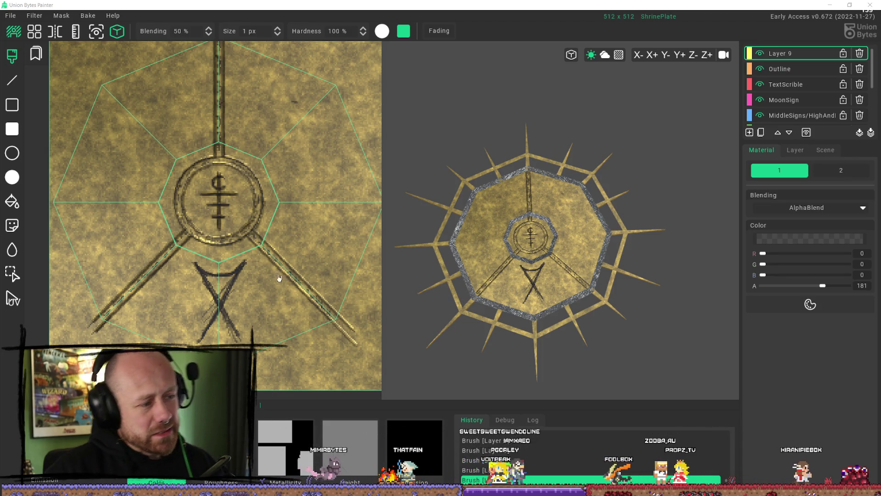
Step: Erase the dark X mark and remaining small marks under the sigil with filled rectangles
scroll(242, 333, up, 2)
scroll(242, 333, up, 3)
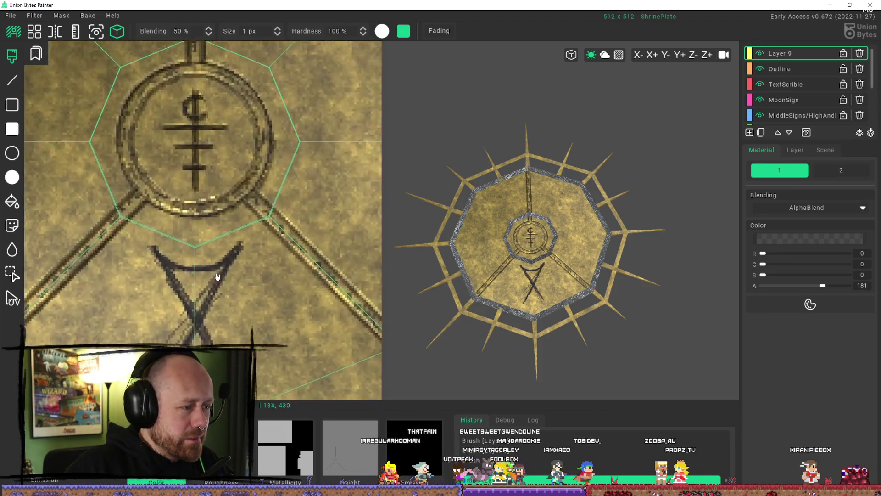
scroll(218, 245, down, 2)
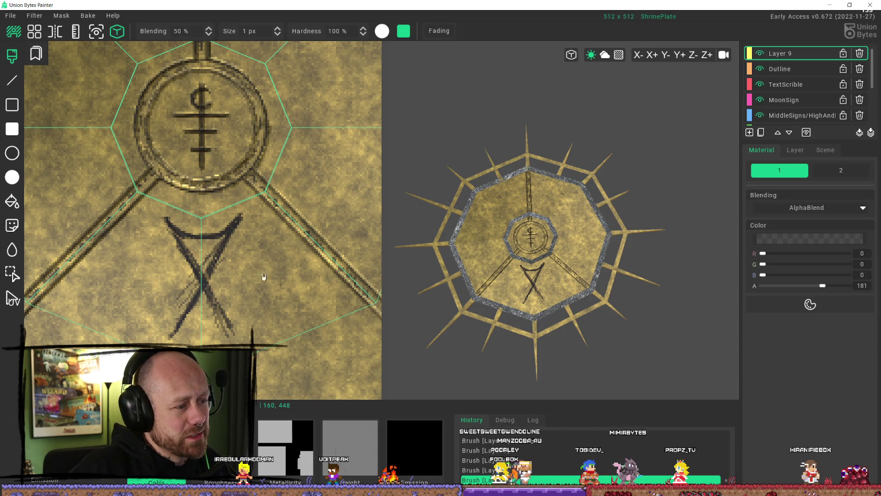
mouse_move(144, 218)
mouse_down()
mouse_move(255, 321)
mouse_move(261, 348)
mouse_up()
drag(228, 217, 157, 264)
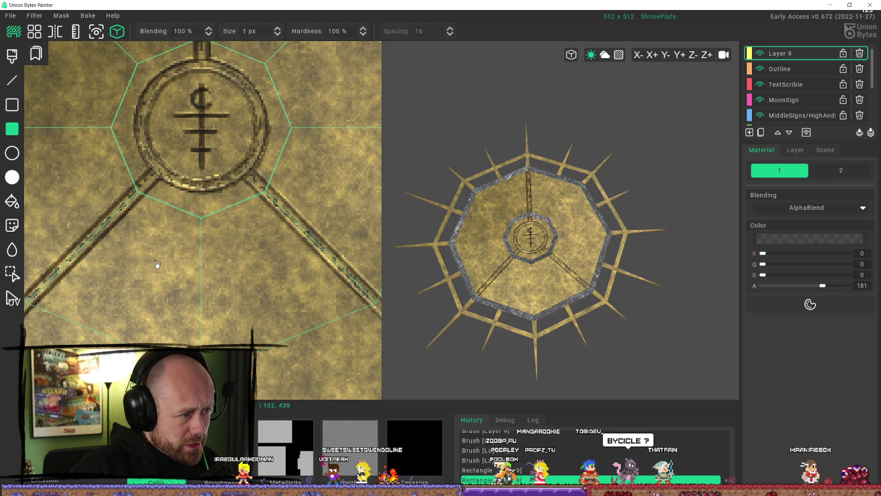
click(12, 153)
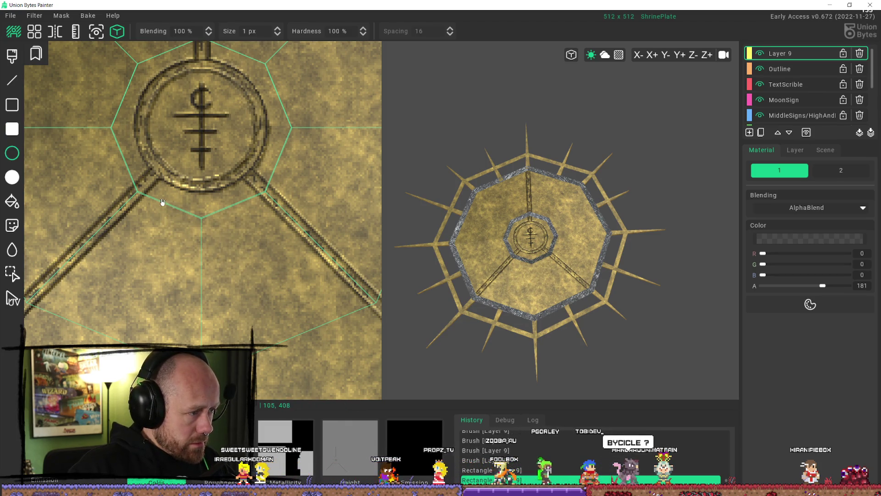
Step: Draw an ellipse outline below the sigil and erase its top half, leaving a downward arc
mouse_move(158, 196)
mouse_down()
mouse_move(206, 244)
mouse_move(247, 238)
mouse_up()
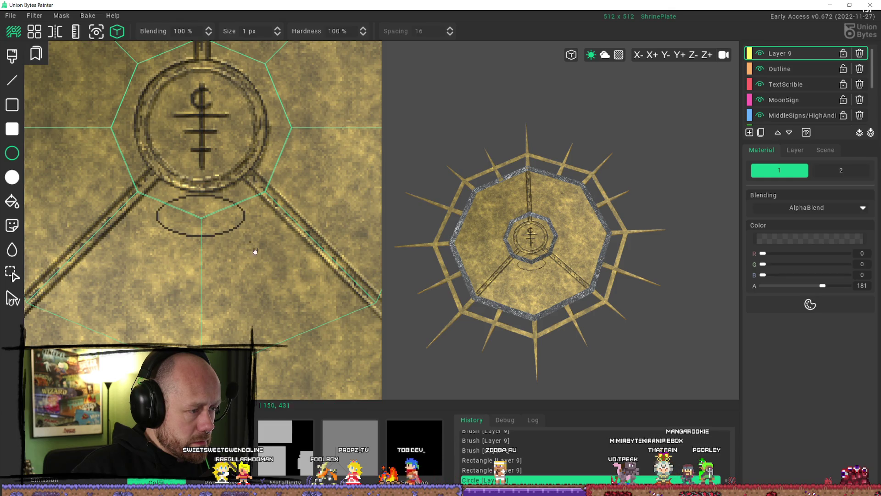
scroll(191, 203, up, 2)
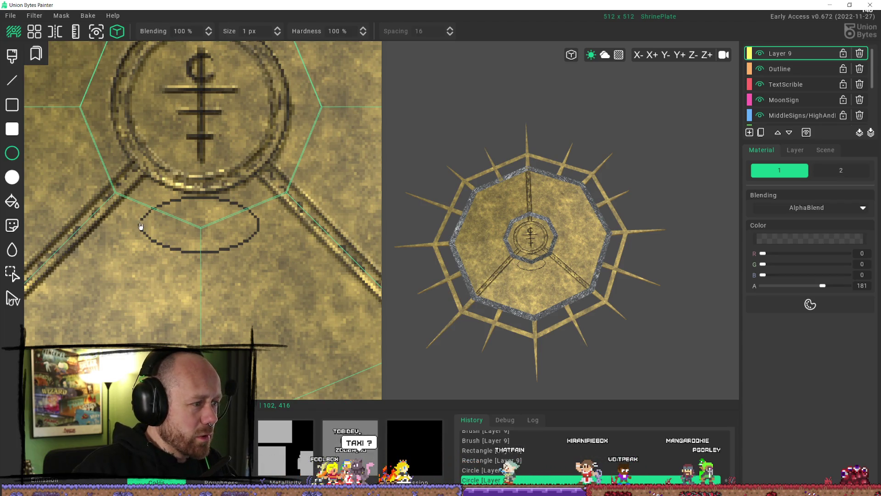
drag(264, 212, 158, 222)
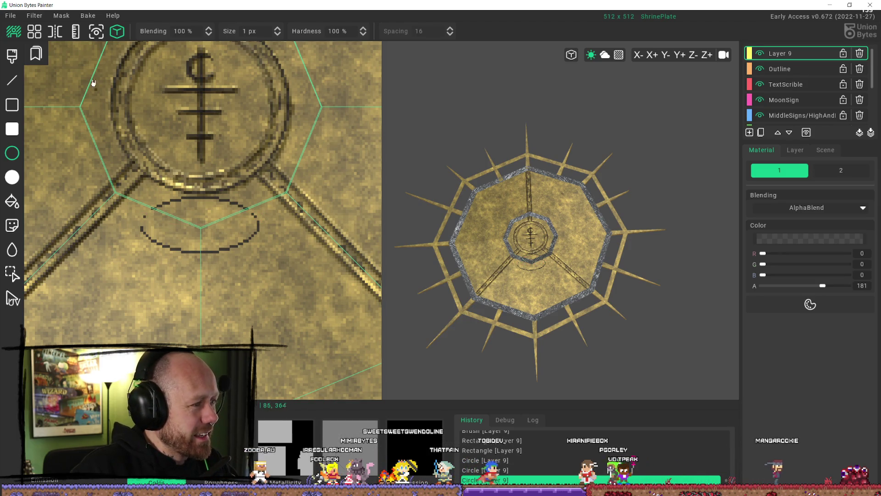
click(16, 134)
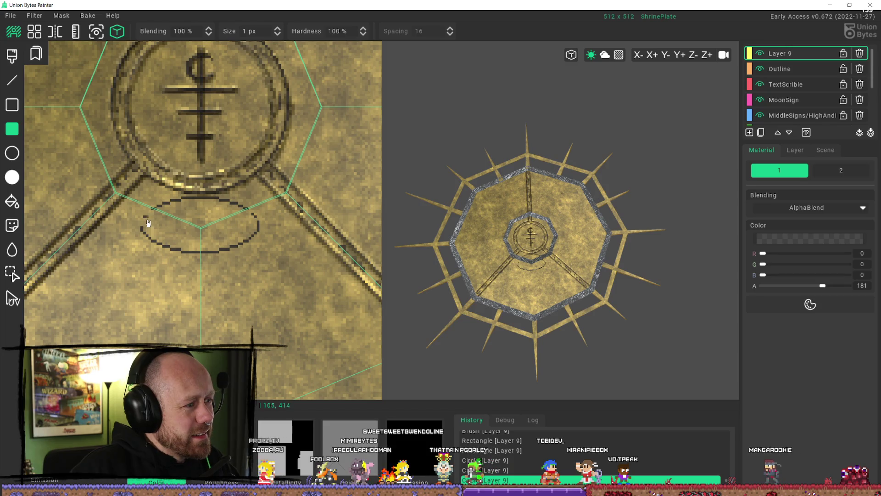
drag(145, 223, 260, 201)
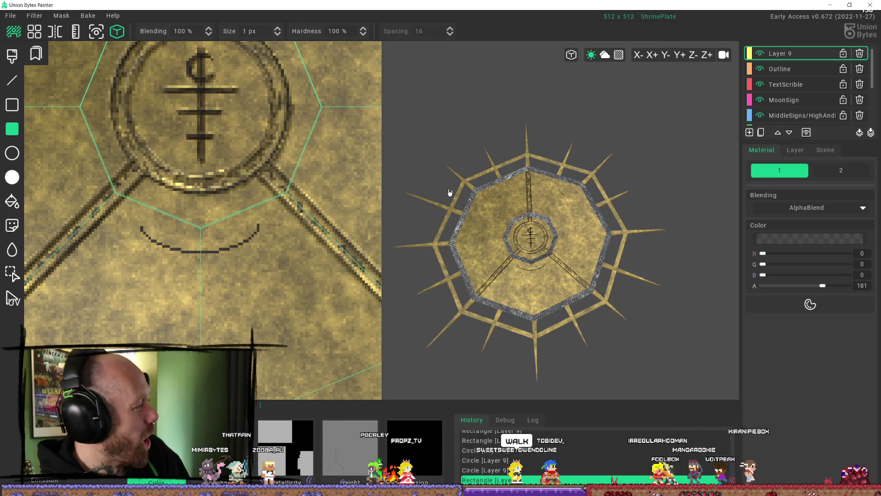
Step: Erase the old rough arc below the emblem
scroll(228, 198, down, 5)
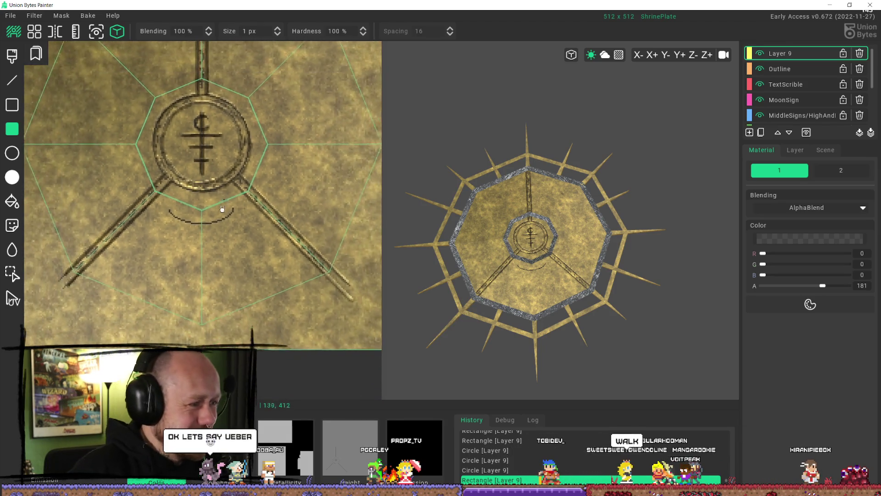
scroll(511, 307, up, 5)
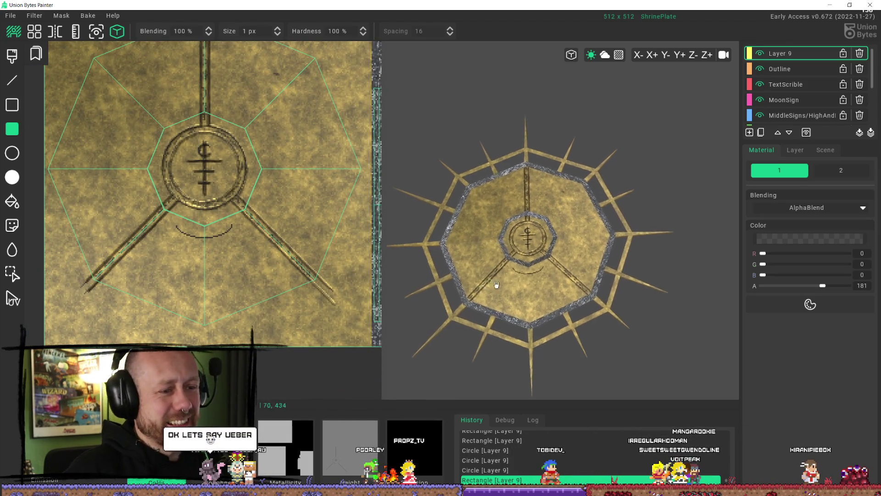
right_drag(511, 307, 491, 291)
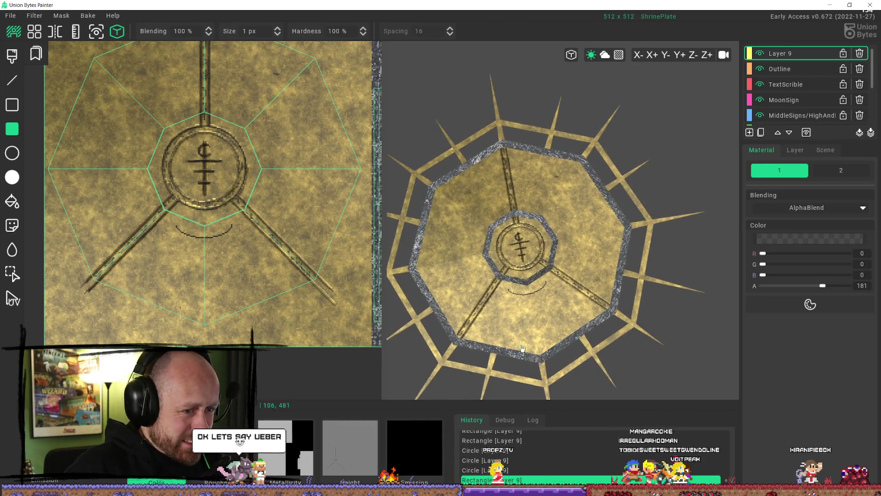
scroll(280, 279, up, 3)
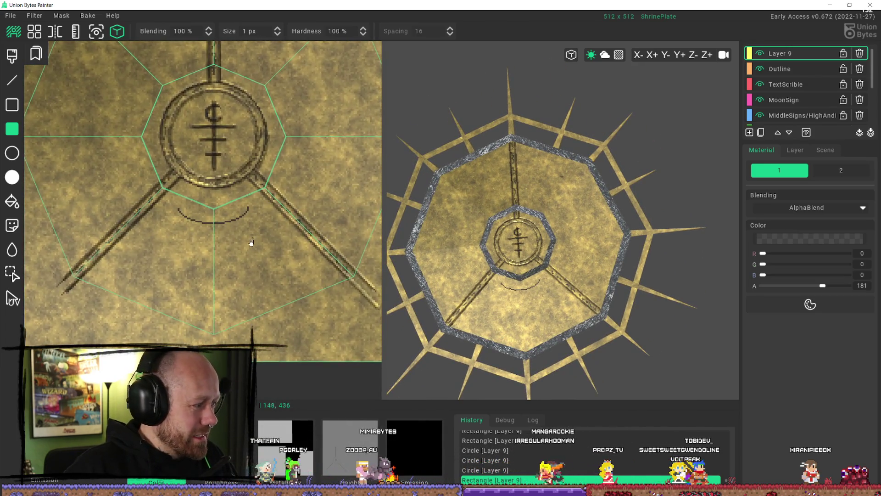
drag(260, 198, 178, 241)
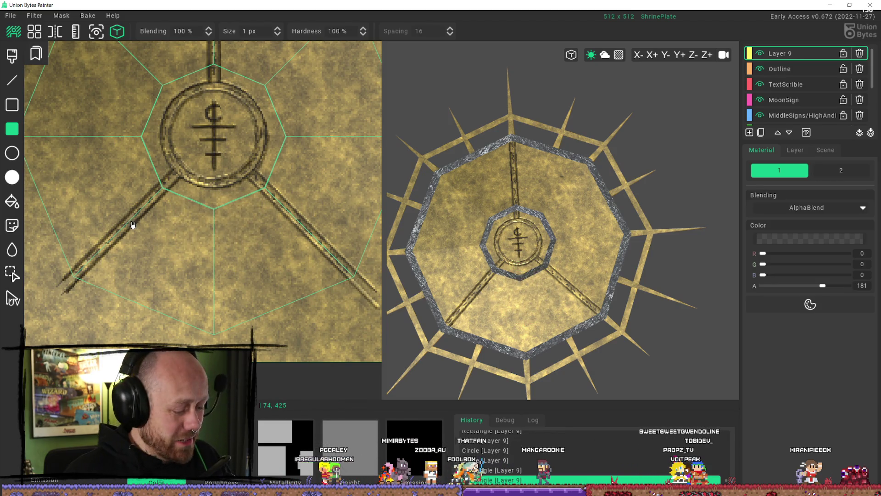
Step: Draw a smaller ellipse below the emblem and cover its top half to leave a clean arc
click(12, 153)
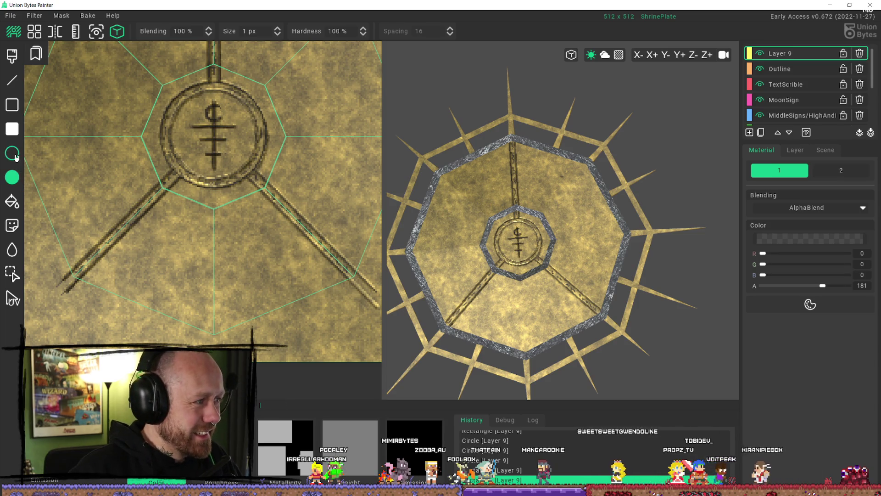
drag(190, 202, 239, 228)
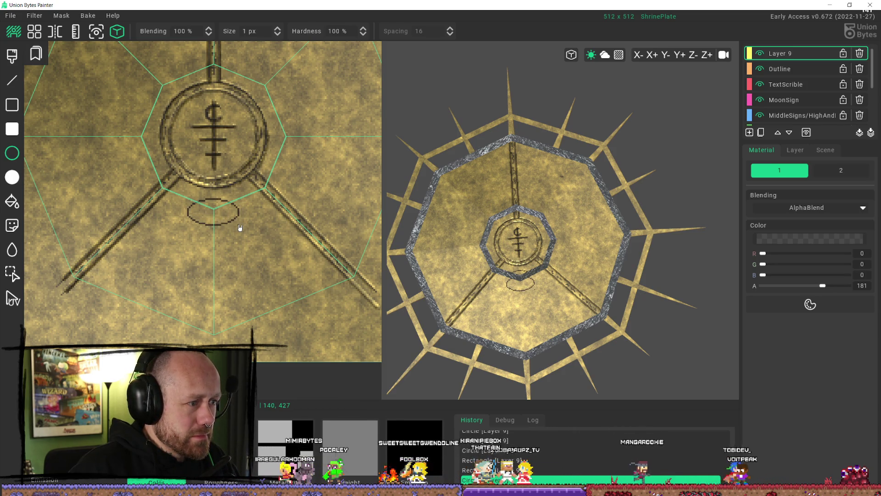
drag(189, 198, 234, 210)
click(12, 129)
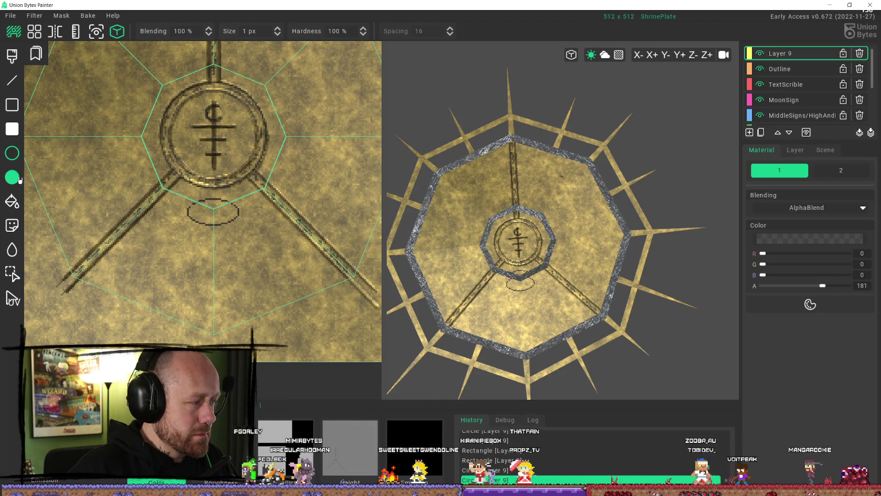
drag(247, 208, 248, 210)
drag(242, 205, 193, 200)
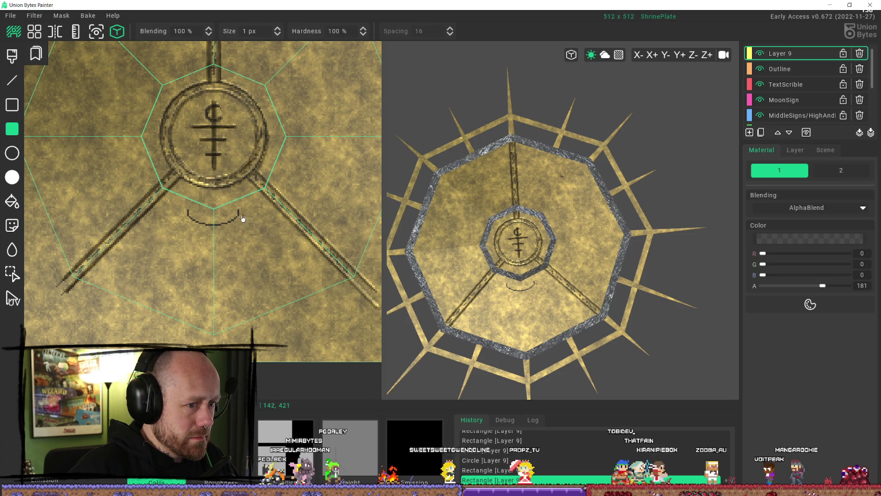
drag(190, 214, 190, 215)
scroll(272, 266, down, 2)
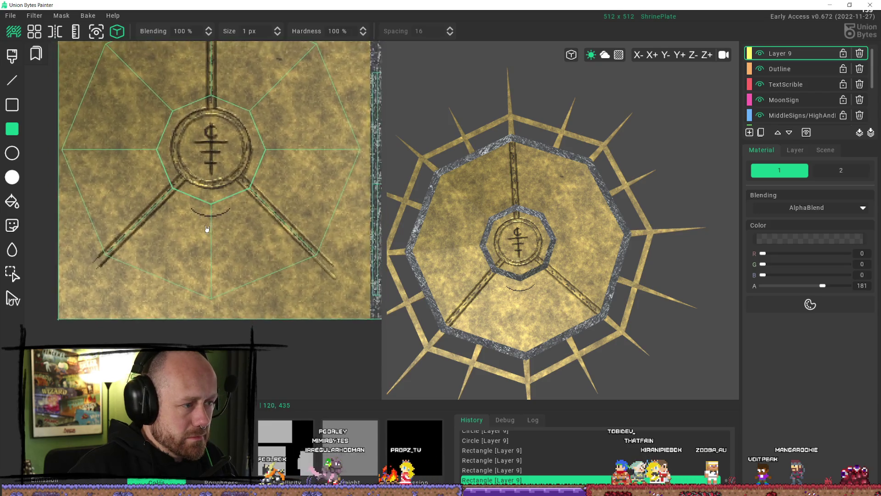
Step: Draw straight crossing diagonal lines beneath the arc to sketch an X rune
key(l)
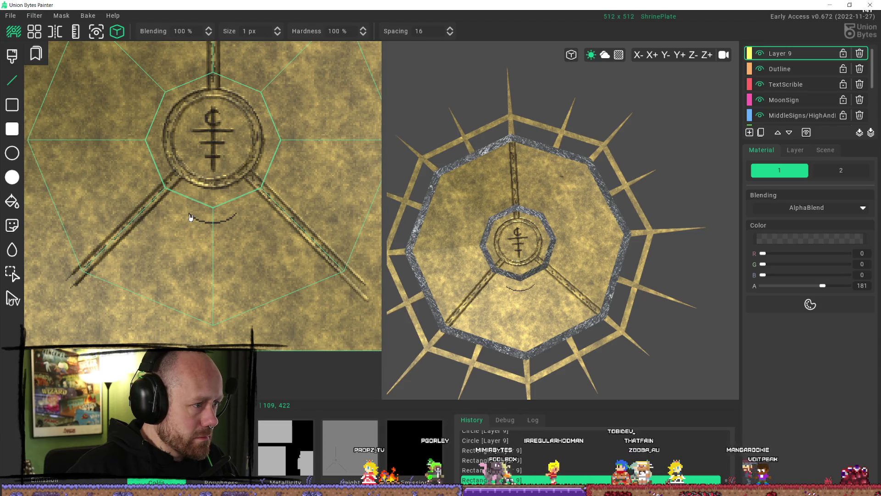
scroll(191, 217, up, 3)
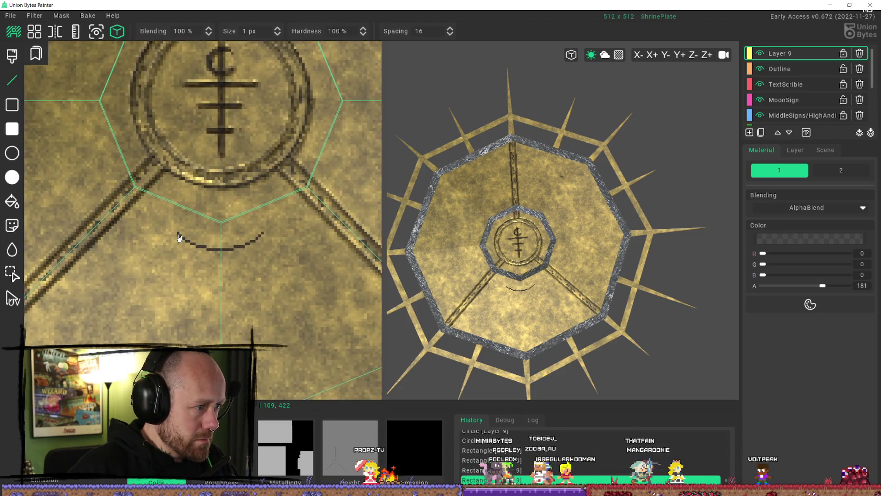
click(262, 385)
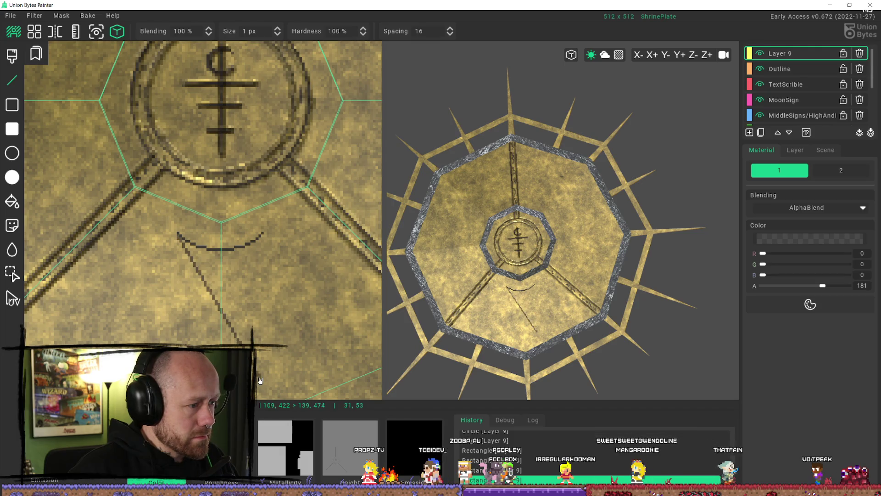
scroll(259, 378, down, 2)
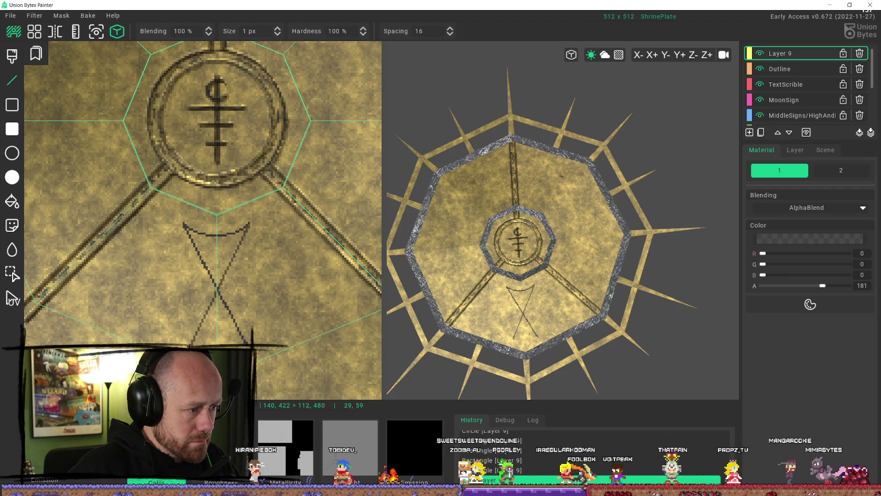
click(191, 345)
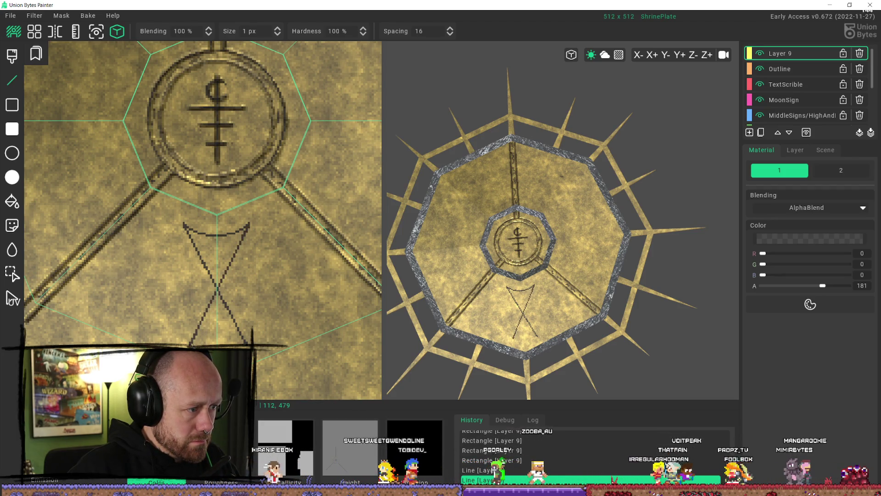
click(219, 226)
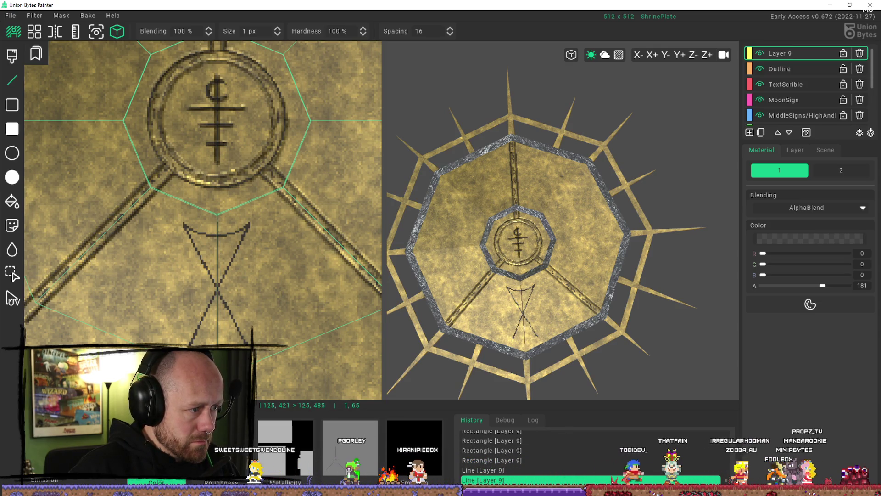
scroll(291, 357, down, 3)
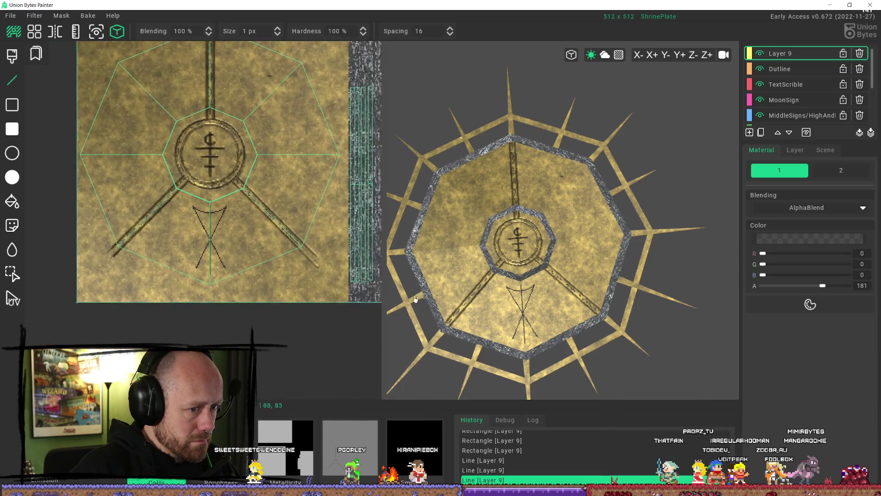
scroll(183, 245, up, 1)
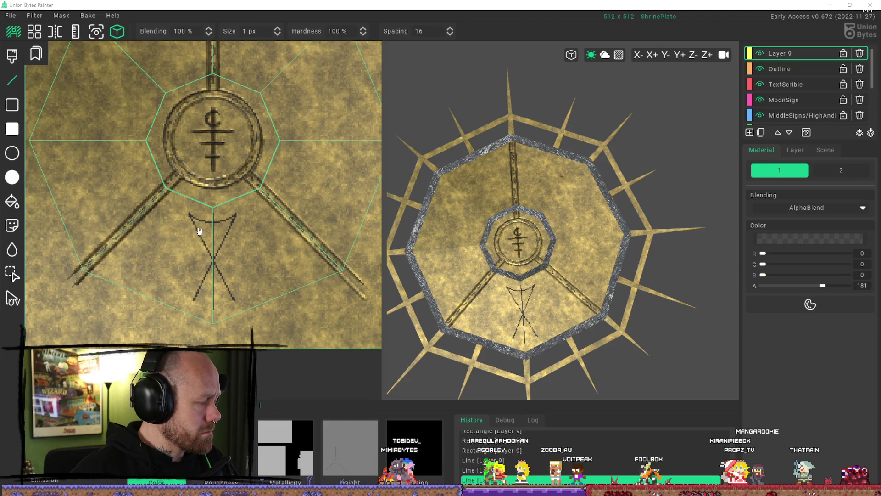
scroll(232, 254, up, 2)
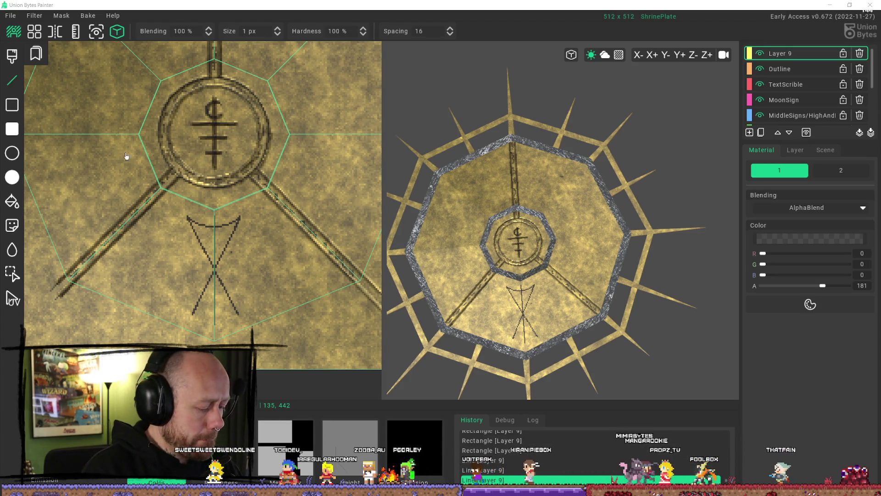
key(alt)
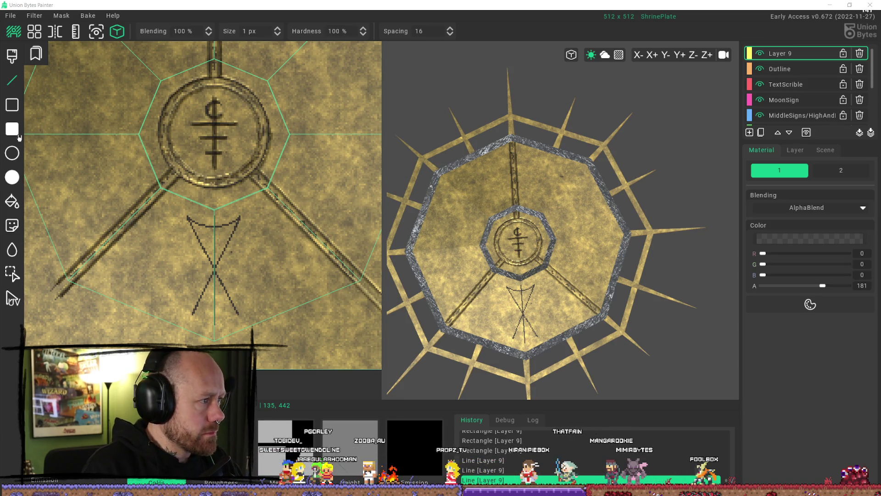
Step: Cover the X line sketch with filled rectangles to erase it
click(12, 129)
drag(210, 214, 196, 229)
drag(244, 205, 188, 321)
Step: Brush a curved arc and thin crossing strokes forming an X below the sigil
key(b)
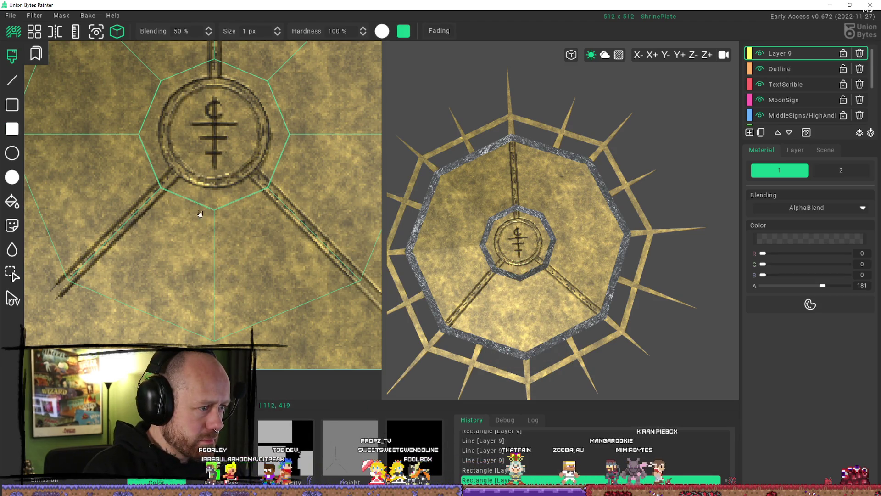
mouse_move(185, 212)
mouse_down()
mouse_move(191, 228)
mouse_move(242, 208)
mouse_move(216, 226)
mouse_move(189, 215)
mouse_up()
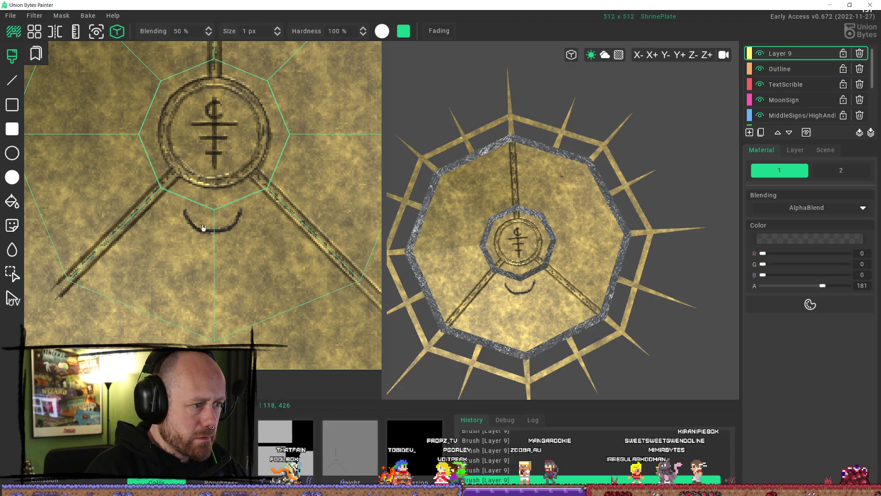
drag(195, 228, 227, 296)
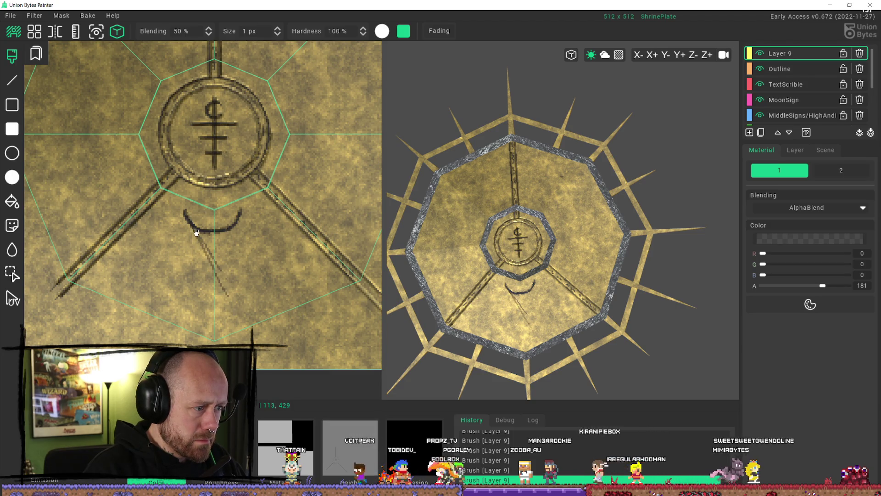
drag(189, 228, 232, 303)
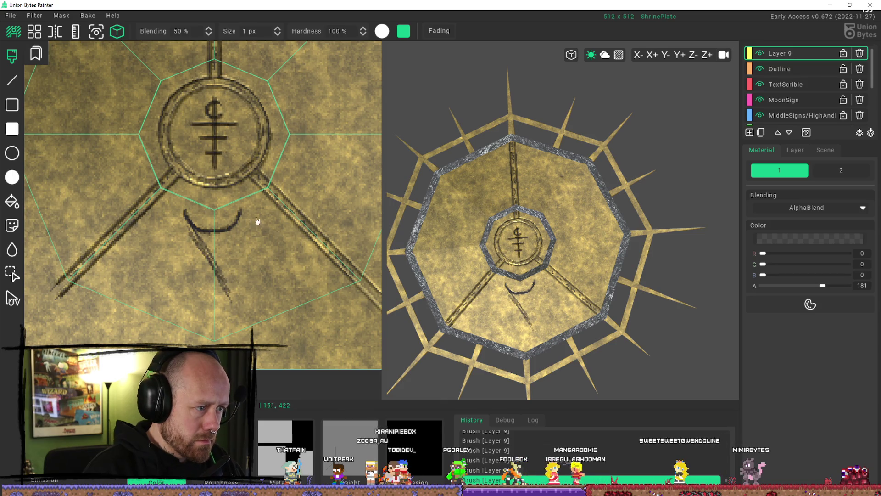
drag(242, 212, 202, 278)
drag(225, 250, 192, 301)
Step: Darken the arc and the X legs, then paint a vertical stem down the rune's middle
mouse_move(241, 220)
mouse_down()
mouse_move(202, 231)
mouse_move(187, 217)
mouse_move(241, 306)
mouse_up()
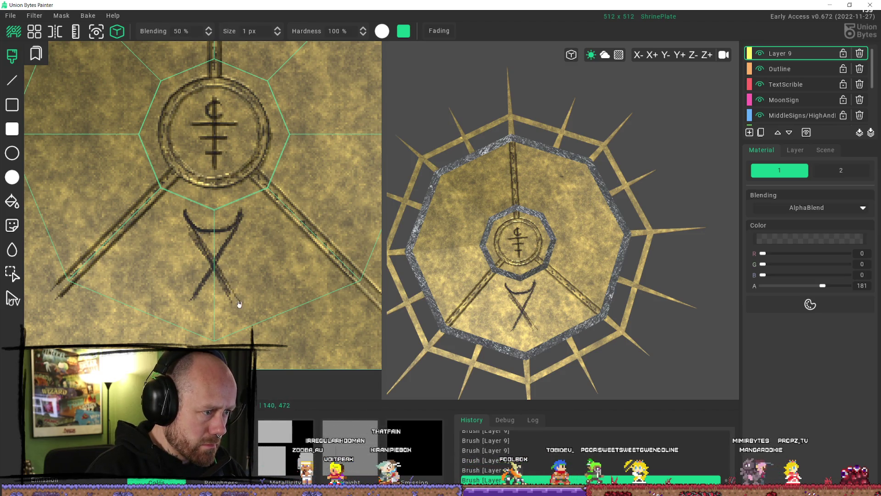
drag(206, 259, 189, 236)
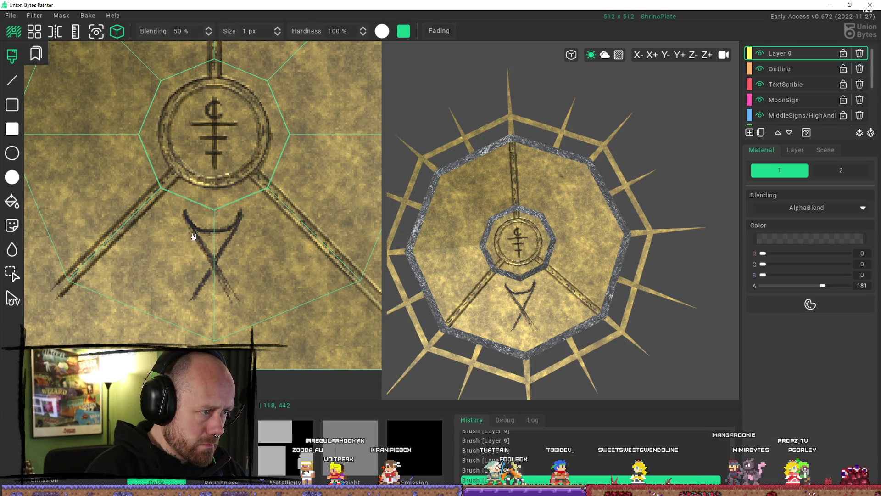
drag(217, 277, 238, 308)
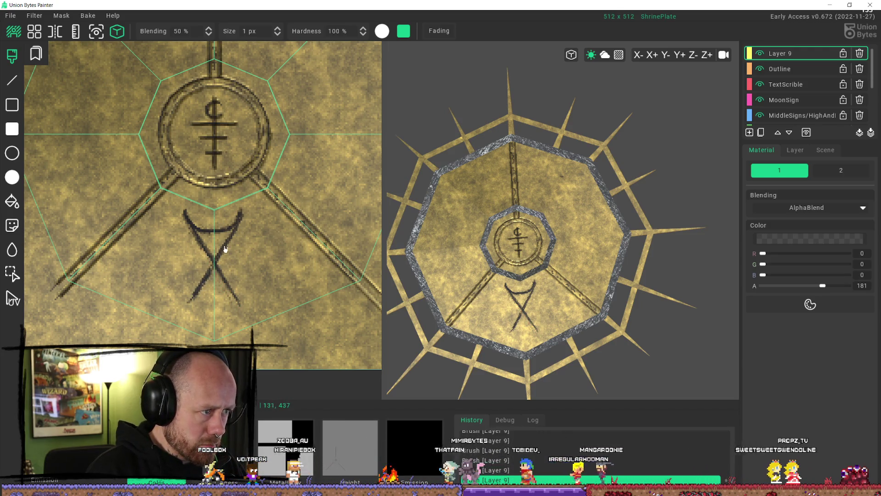
drag(215, 229, 215, 302)
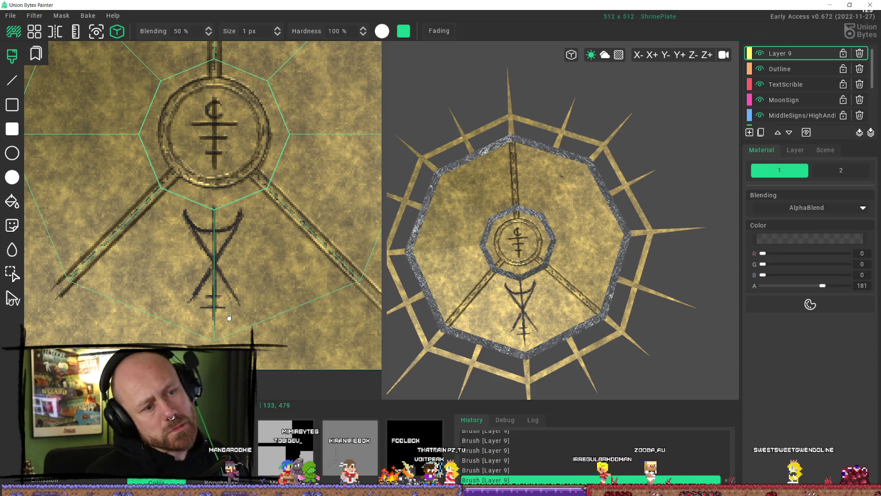
scroll(528, 269, down, 5)
mouse_move(529, 268)
middle_down()
mouse_move(478, 261)
mouse_move(505, 298)
mouse_move(540, 278)
middle_up()
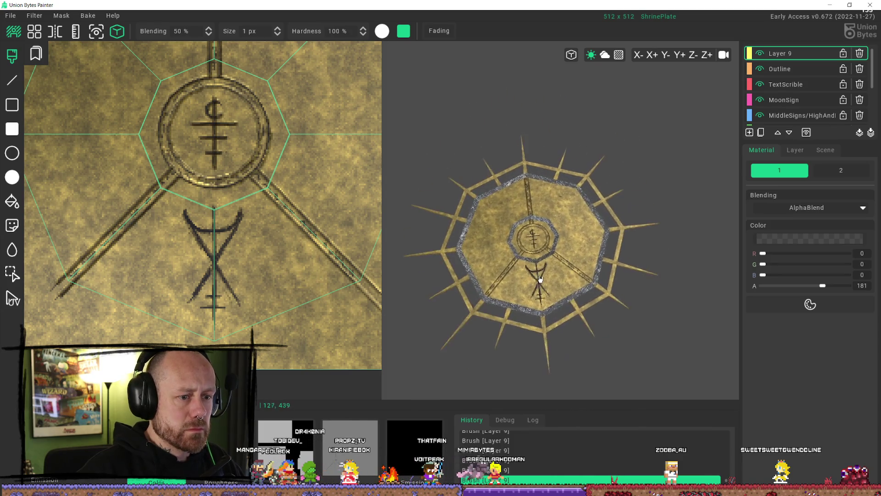
scroll(537, 284, up, 3)
mouse_move(521, 311)
middle_down()
mouse_move(526, 347)
mouse_move(523, 321)
middle_up()
scroll(204, 223, up, 2)
middle_drag(514, 260, 531, 247)
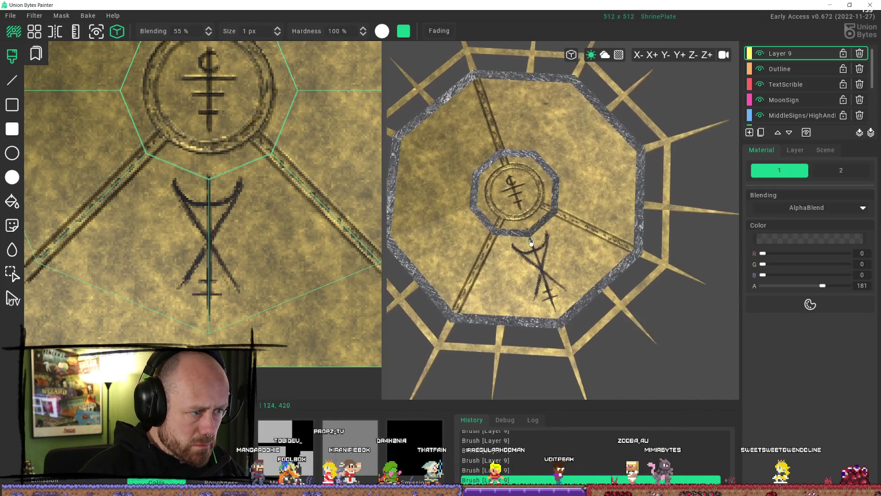
scroll(243, 220, up, 2)
scroll(250, 214, down, 2)
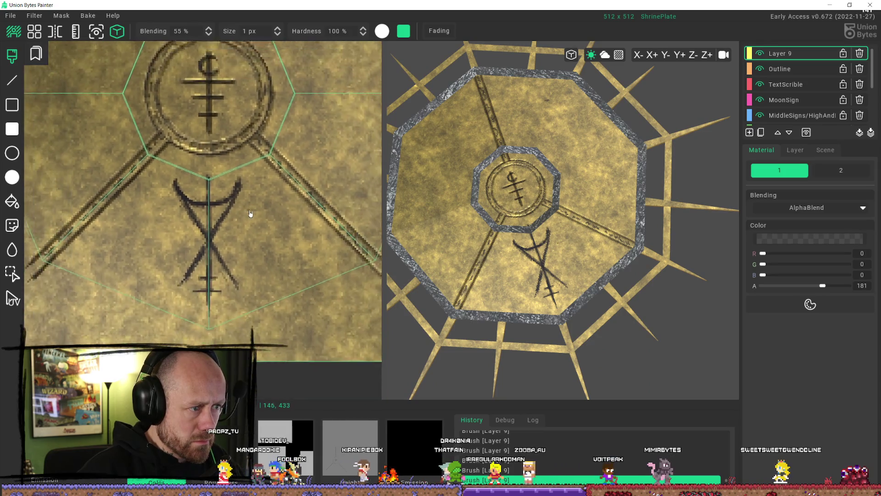
scroll(250, 214, down, 3)
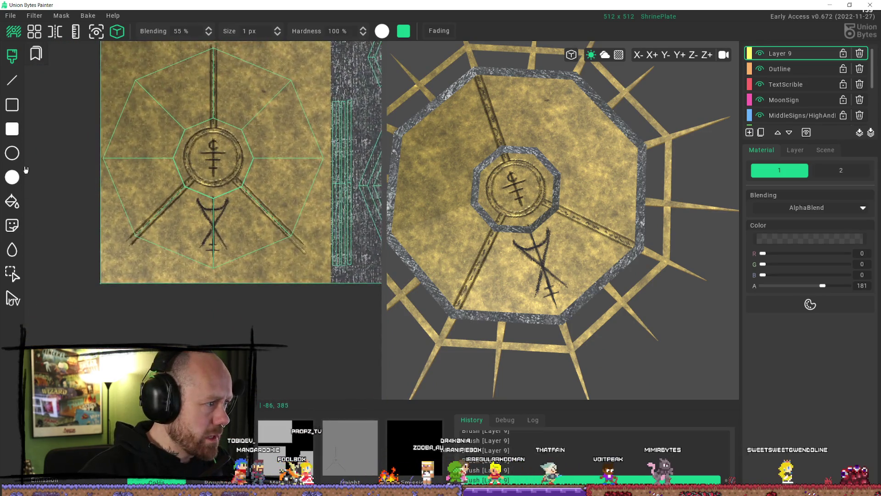
Step: Box-select the crossed rune below the sigil and copy it into a decal stamp
click(12, 272)
drag(192, 197, 232, 258)
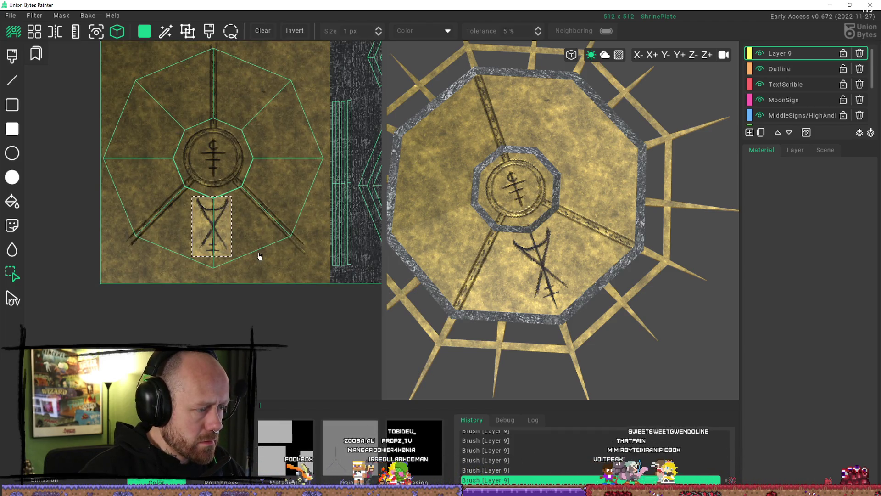
key(ctrl+c)
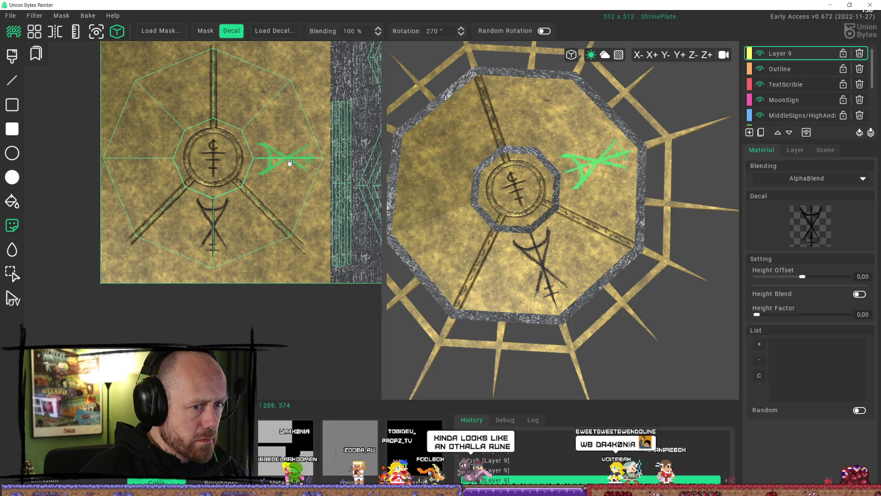
ctrl+scroll(290, 161, down, 2)
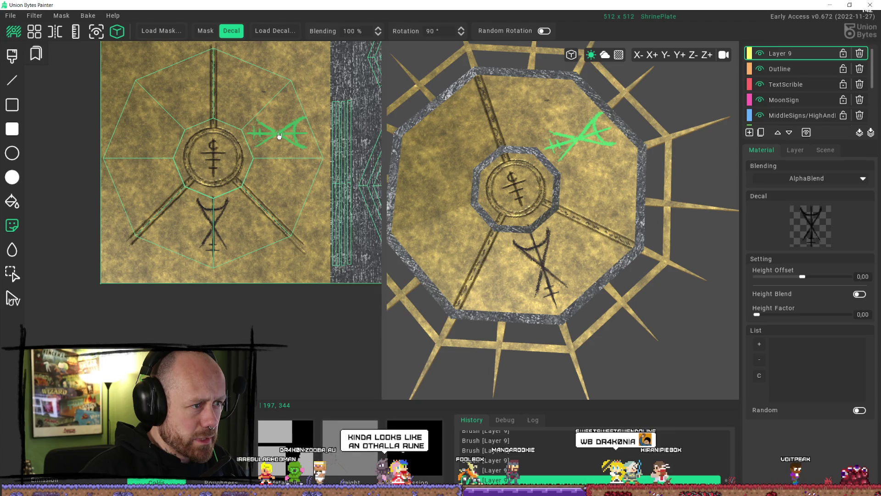
ctrl+scroll(278, 135, up, 2)
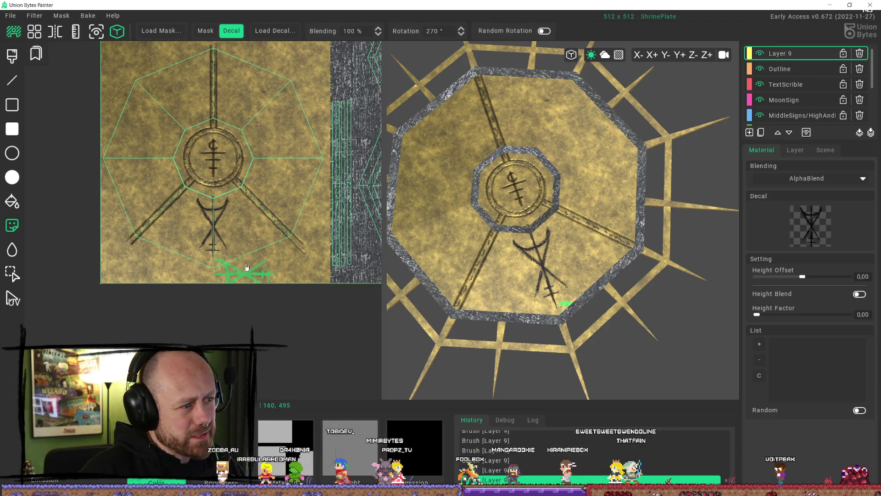
mouse_move(287, 146)
middle_down()
mouse_move(266, 134)
mouse_move(256, 163)
middle_up()
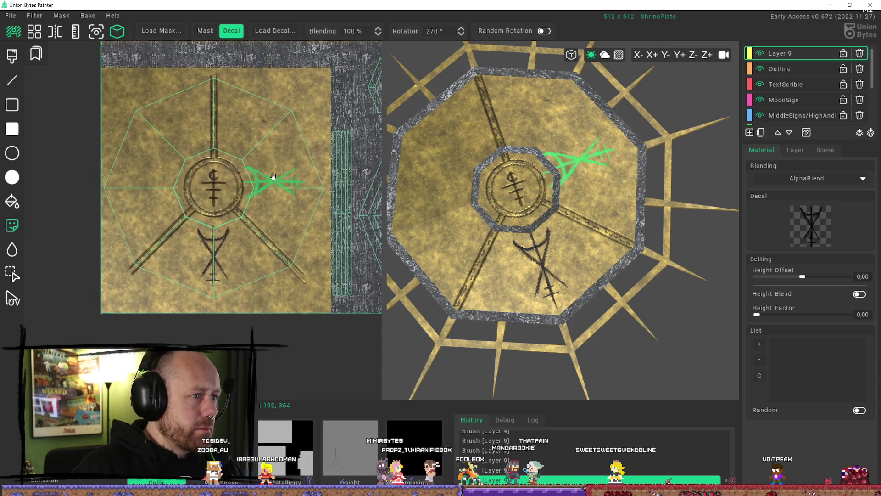
click(15, 122)
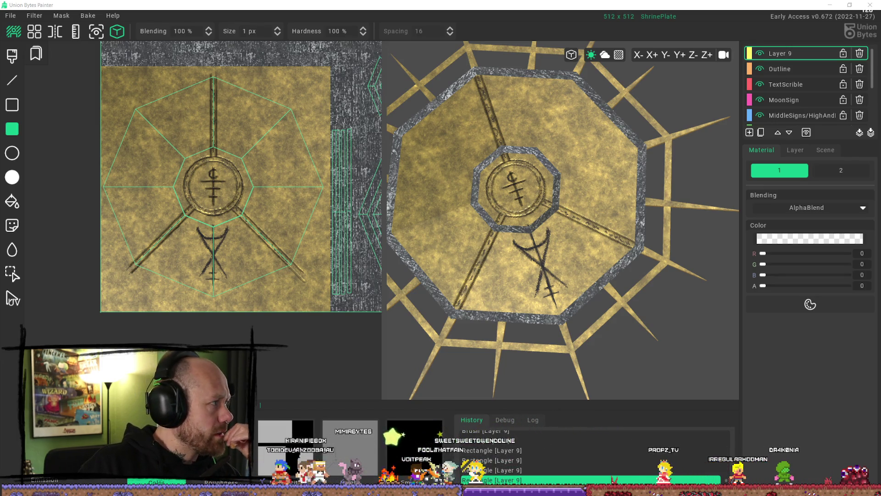
Step: Bring up the browser, minimize it, and switch to the Unreal Editor
key(alt+Tab)
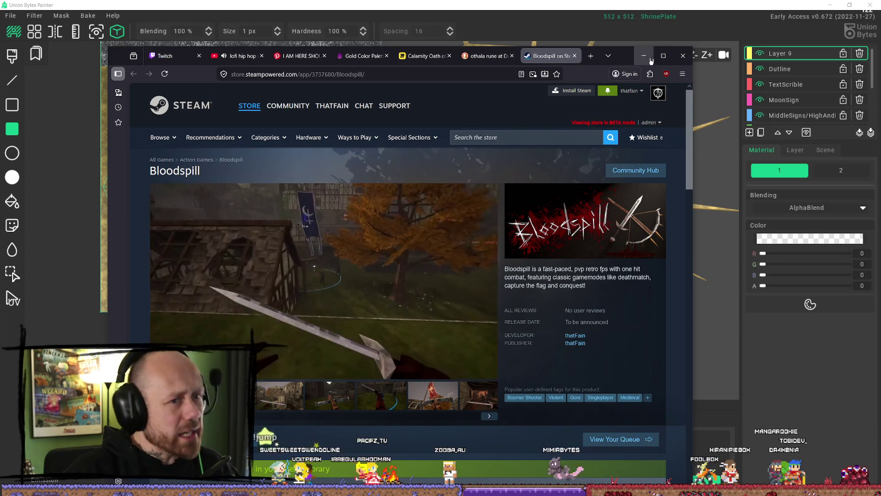
click(650, 61)
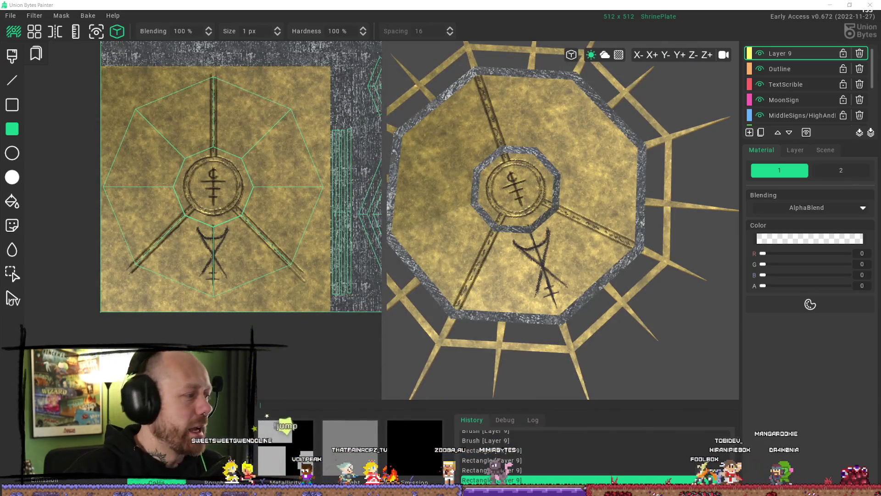
key(alt+Tab)
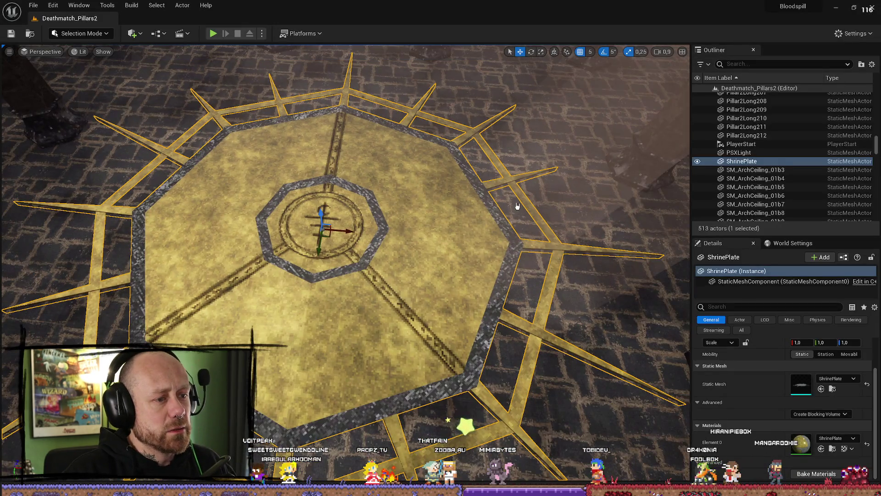
Step: Select PSXLight and fly the camera through the pillar hall down onto the shrine plate
click(515, 202)
right_drag(344, 229, 367, 193)
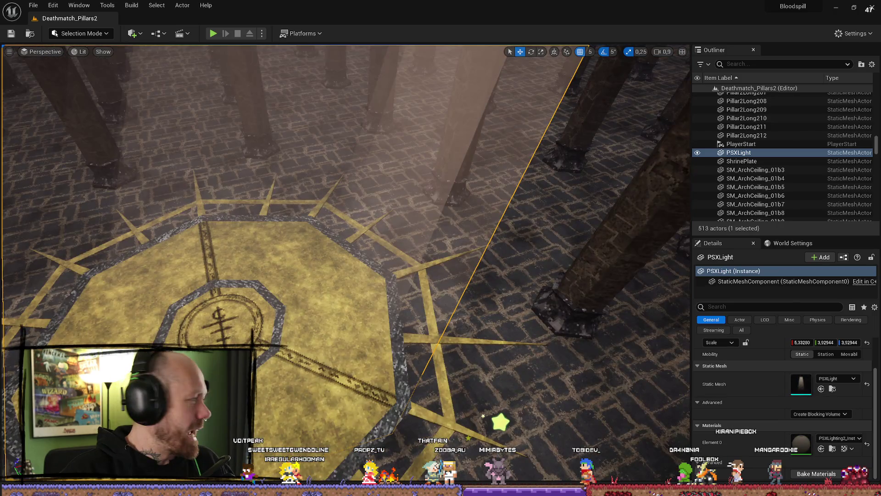
right_drag(278, 352, 298, 348)
mouse_move(507, 371)
right_down()
mouse_move(493, 312)
mouse_move(477, 307)
mouse_move(487, 294)
mouse_move(509, 317)
mouse_move(551, 312)
mouse_move(521, 316)
mouse_move(507, 372)
right_up()
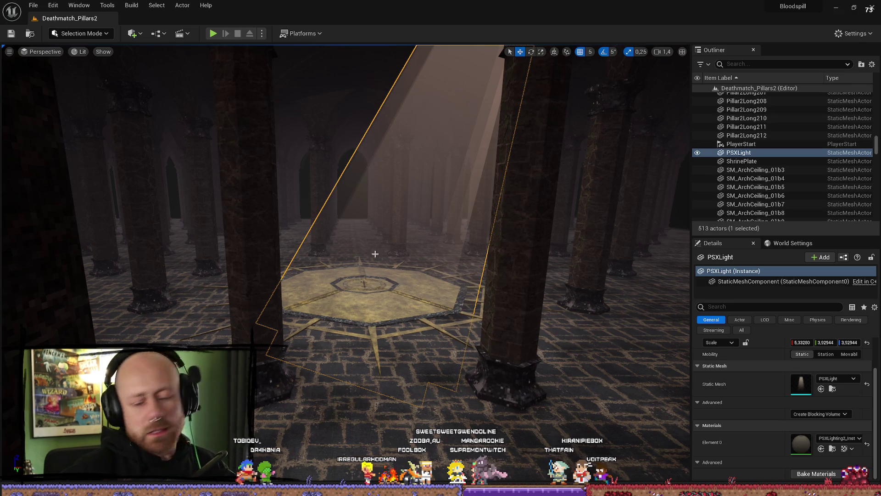
key(w)
mouse_move(363, 263)
right_down()
mouse_move(362, 289)
mouse_move(371, 289)
right_up()
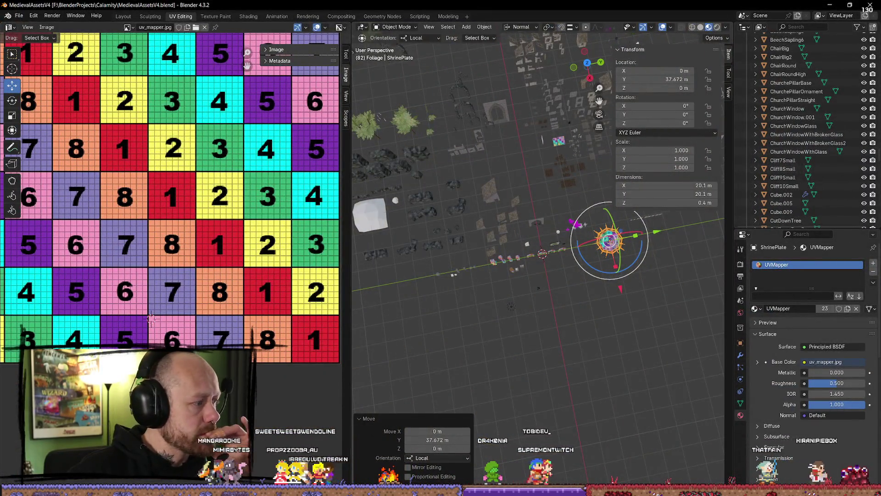
key(alt+Tab)
key(alt+Tab)
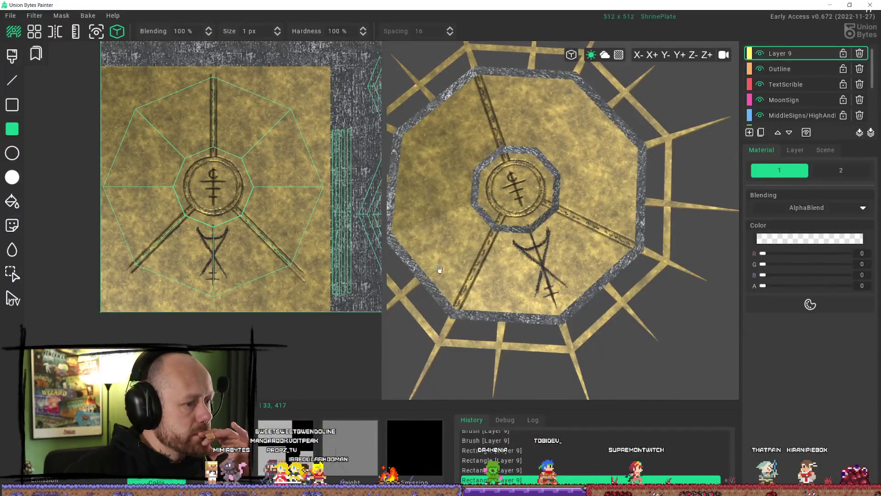
right_drag(578, 288, 464, 283)
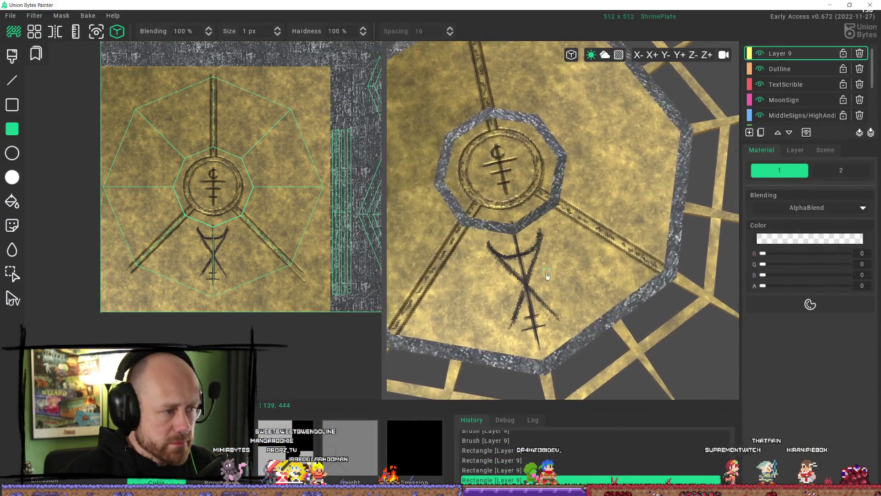
scroll(465, 283, up, 5)
scroll(465, 283, down, 5)
mouse_move(516, 317)
right_down()
mouse_move(564, 321)
mouse_move(637, 255)
mouse_move(596, 302)
right_up()
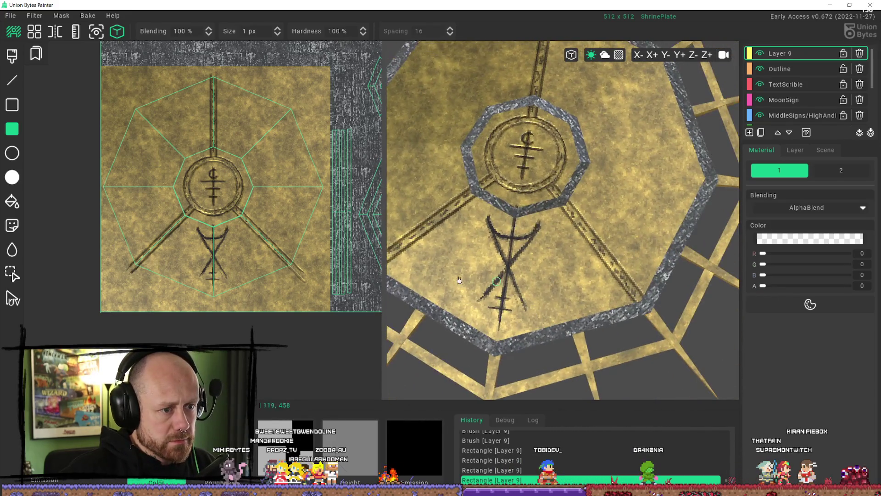
scroll(259, 258, up, 5)
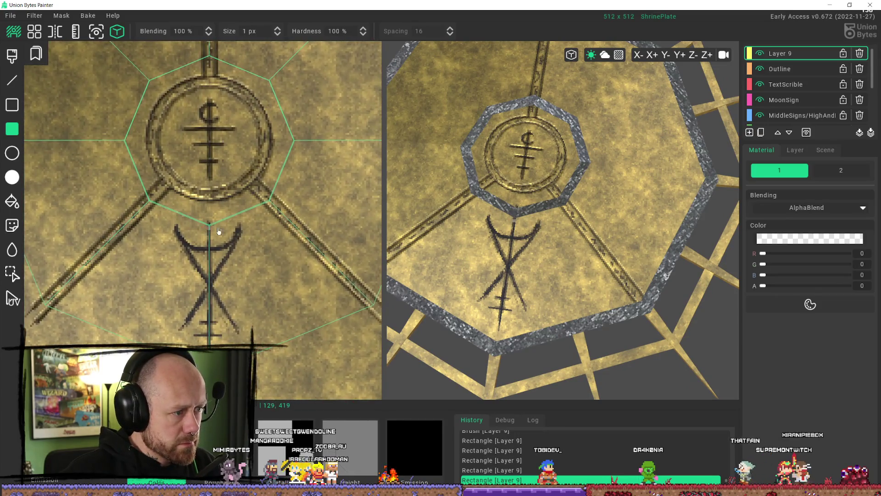
mouse_move(477, 238)
right_down()
mouse_move(456, 240)
mouse_move(528, 255)
mouse_move(391, 248)
right_up()
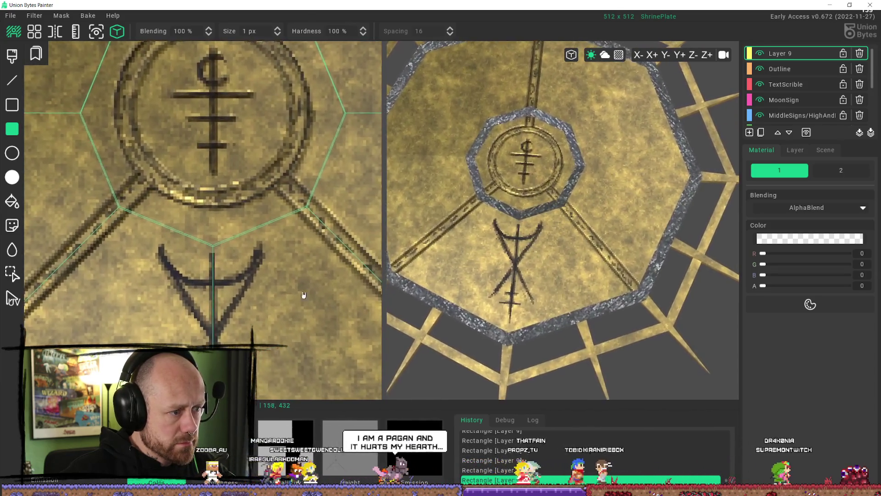
scroll(233, 291, up, 2)
scroll(233, 292, down, 3)
mouse_move(486, 284)
right_down()
mouse_move(534, 282)
mouse_move(514, 322)
right_up()
scroll(247, 237, up, 4)
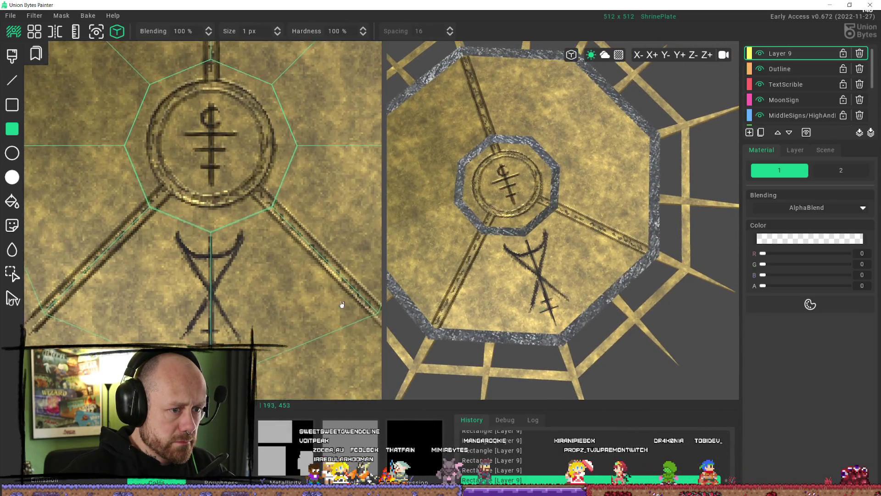
scroll(248, 236, down, 3)
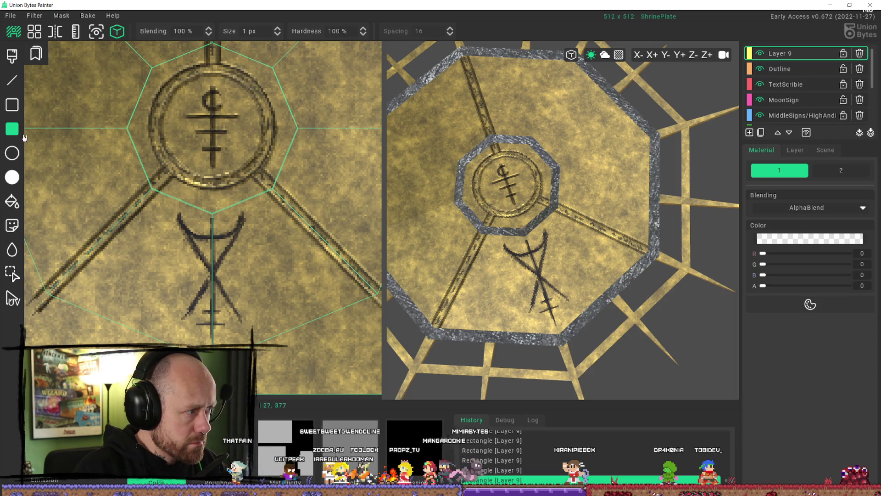
click(14, 61)
Step: Select the Brush tool and raise the colour alpha from 0 to a semi-opaque dark grey
click(222, 234)
click(222, 234)
click(223, 234)
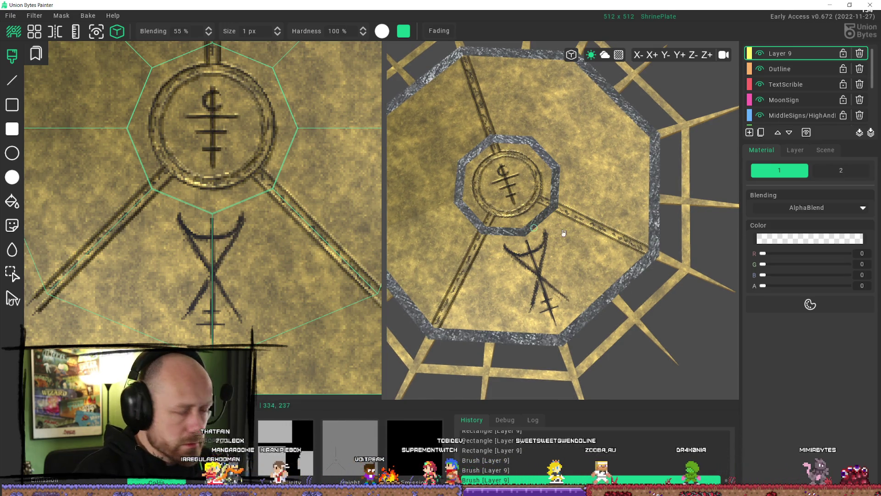
drag(766, 289, 815, 290)
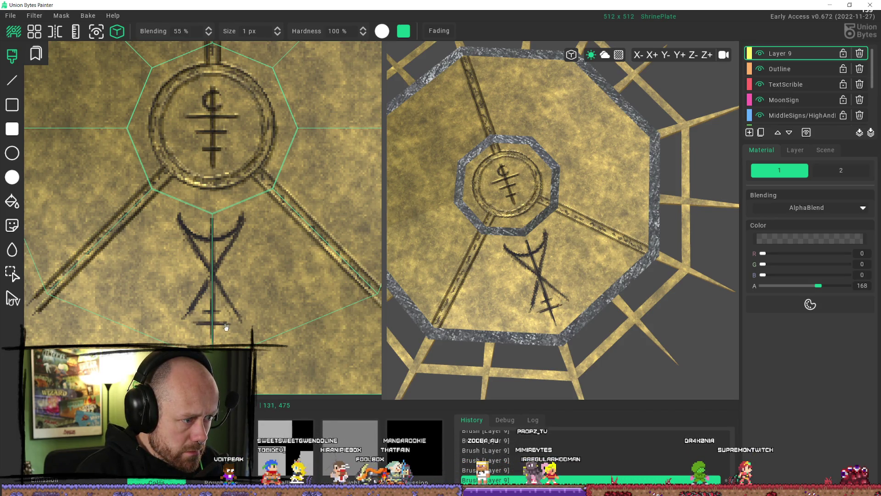
mouse_move(498, 388)
right_down()
mouse_move(560, 321)
mouse_move(692, 244)
mouse_move(703, 256)
mouse_move(746, 259)
right_up()
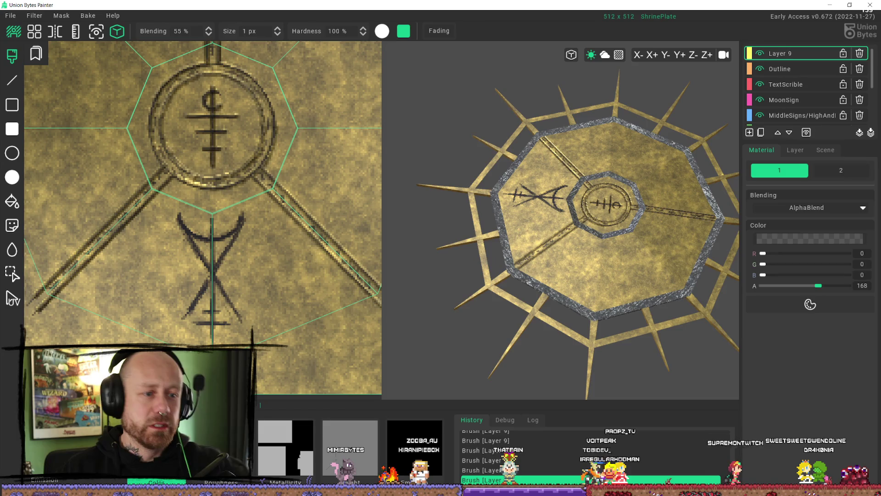
scroll(211, 295, up, 4)
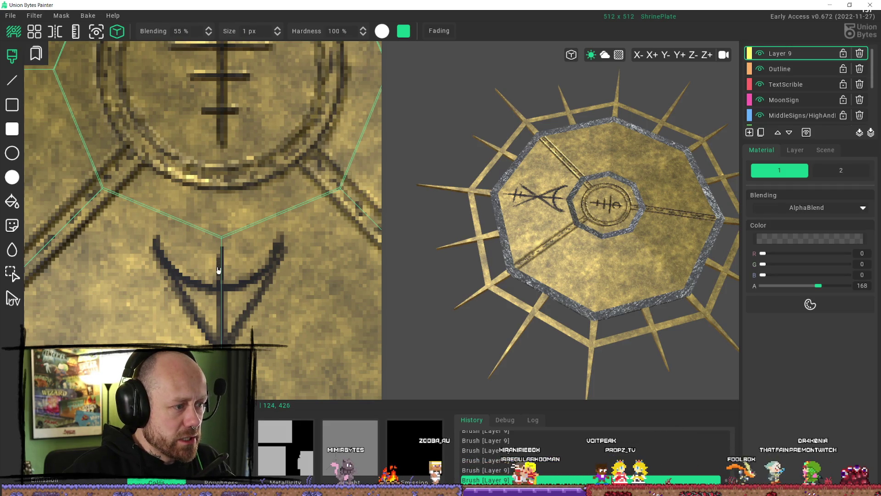
Step: Zoom in and swing the 3D view around the plate's central rune
right_drag(569, 239, 589, 228)
scroll(589, 228, up, 3)
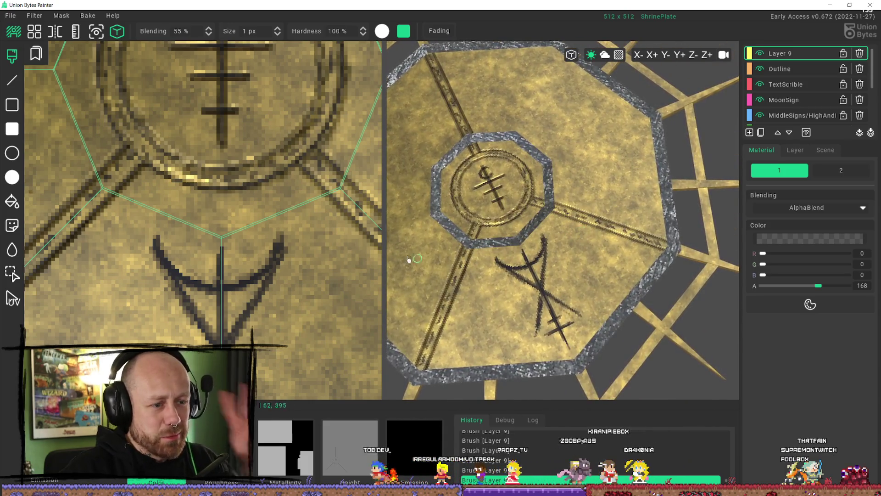
scroll(248, 261, up, 5)
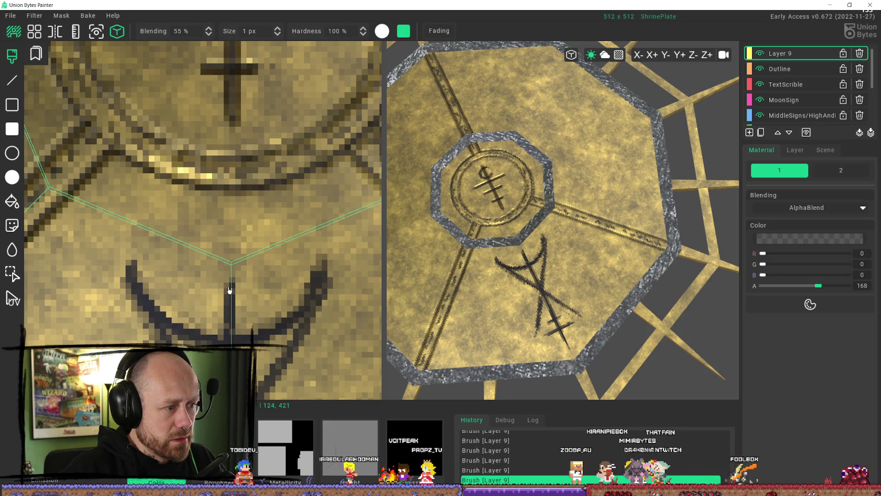
scroll(493, 307, up, 4)
mouse_move(506, 312)
right_down()
mouse_move(590, 309)
mouse_move(648, 293)
mouse_move(546, 226)
right_up()
scroll(234, 216, down, 2)
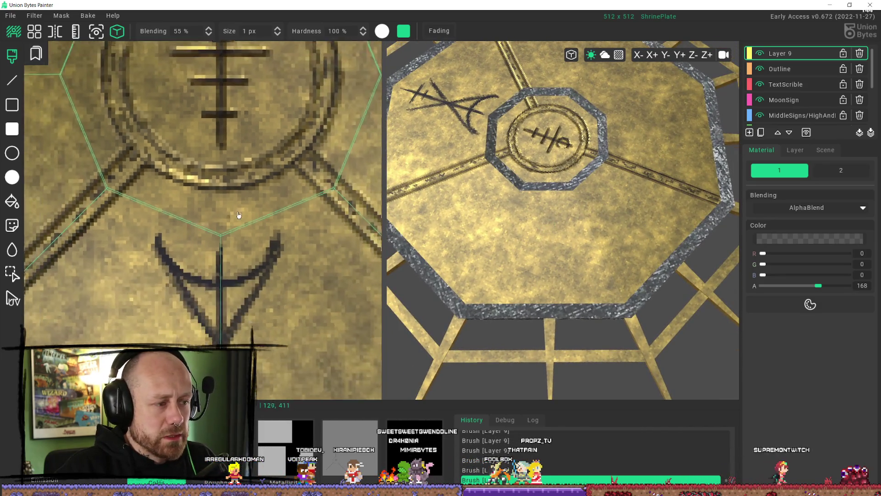
scroll(235, 216, down, 3)
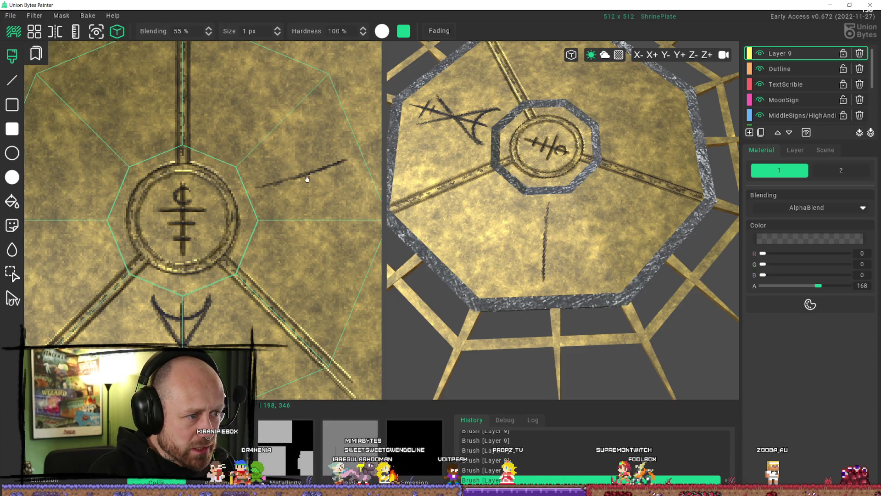
Step: Undo the end of the last scratch, add a short dark scratch, and erase the diagonal mark
key(ctrl+z)
key(ctrl+z)
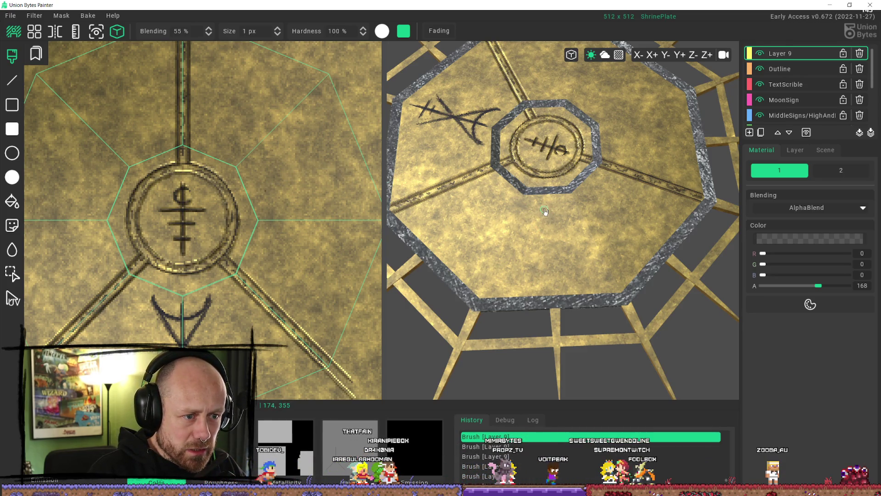
drag(545, 210, 547, 208)
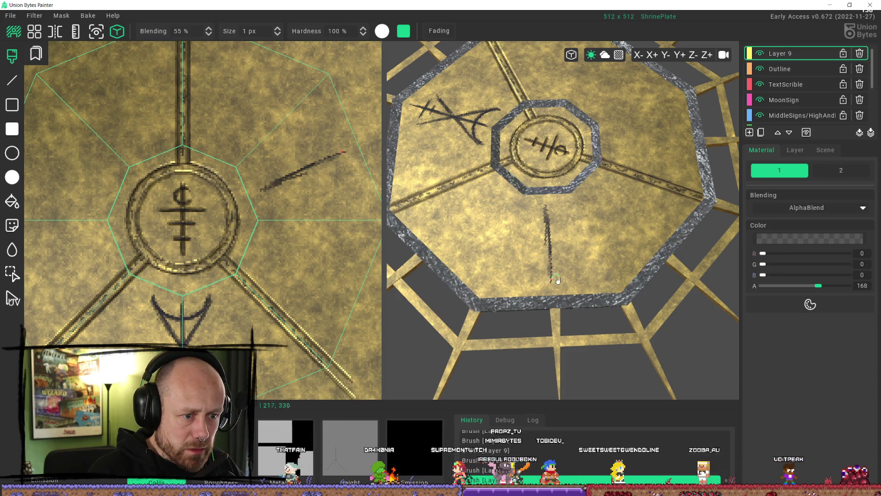
drag(337, 155, 268, 188)
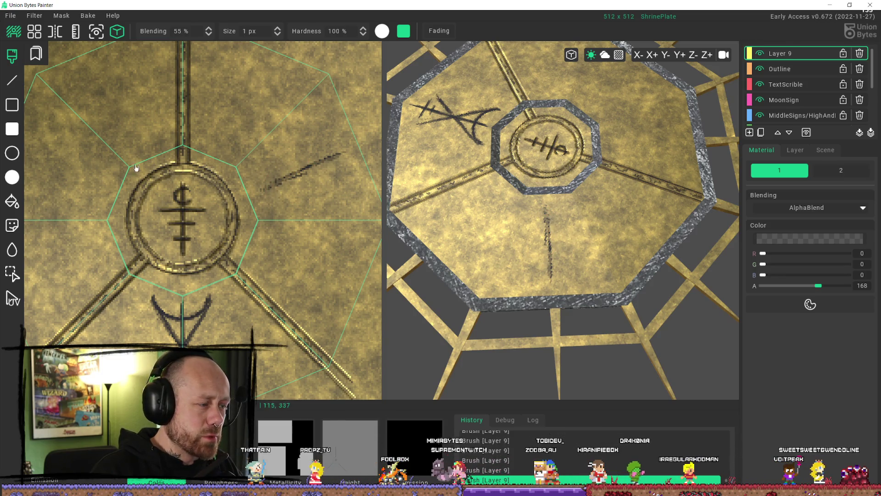
mouse_move(260, 161)
mouse_down()
mouse_move(316, 190)
mouse_move(309, 208)
mouse_up()
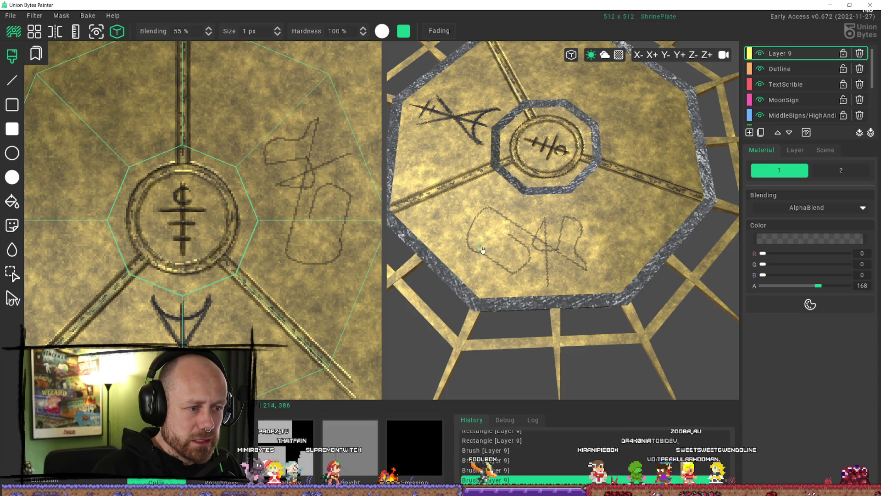
Step: Paint looping scribbles over the lettering and a straight scratch line across the plate
drag(507, 235, 606, 243)
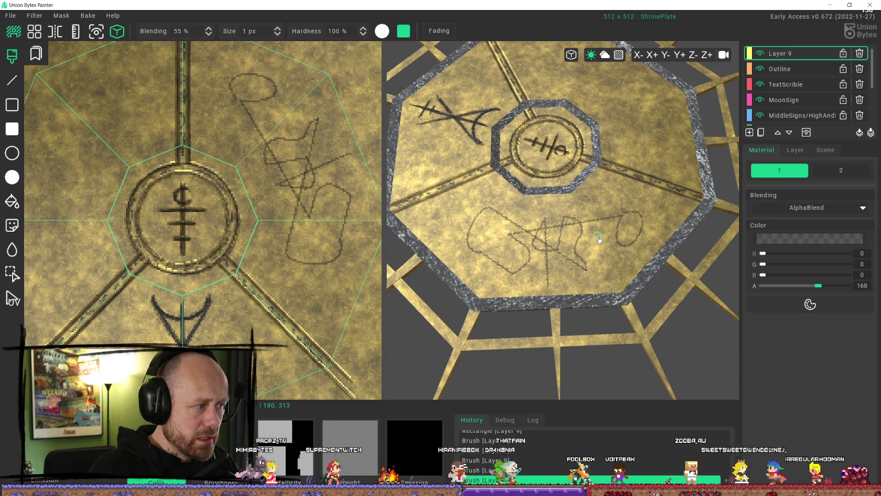
key(x)
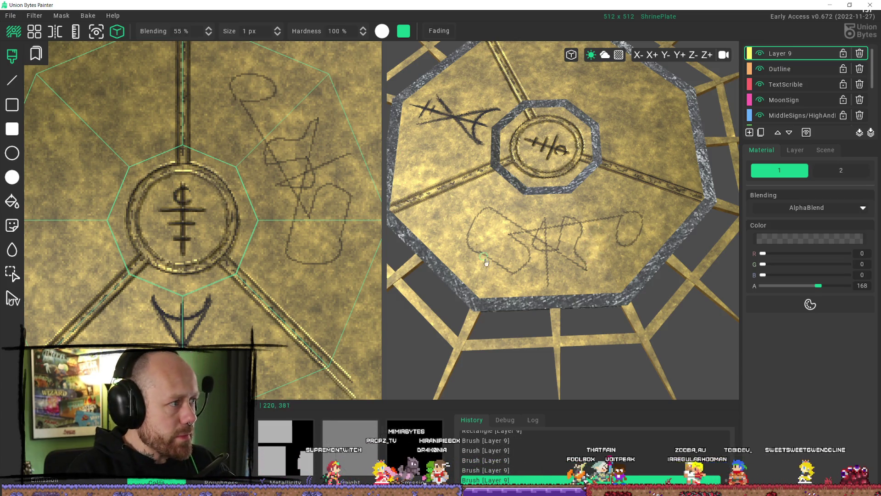
drag(510, 235, 514, 257)
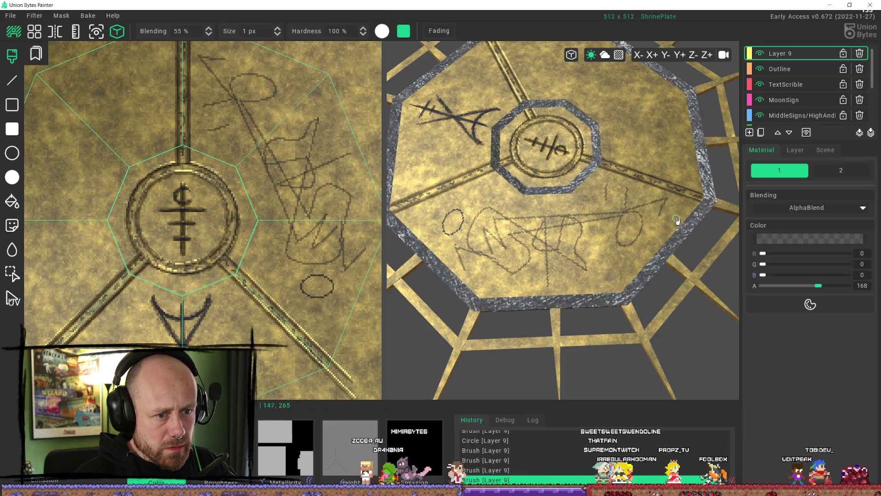
key(c)
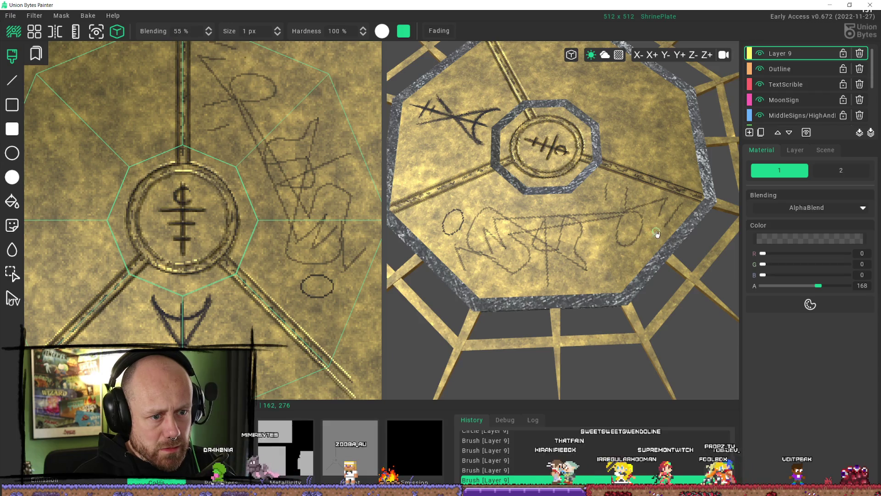
key(b)
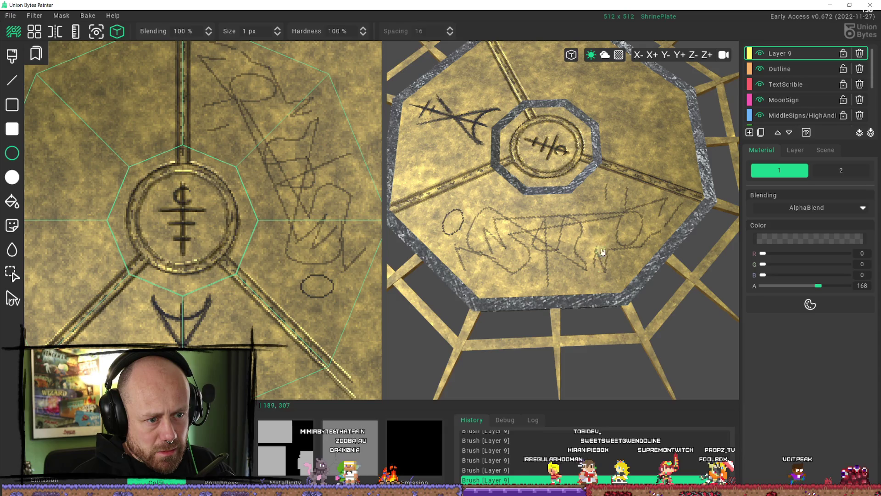
key(c)
key(b)
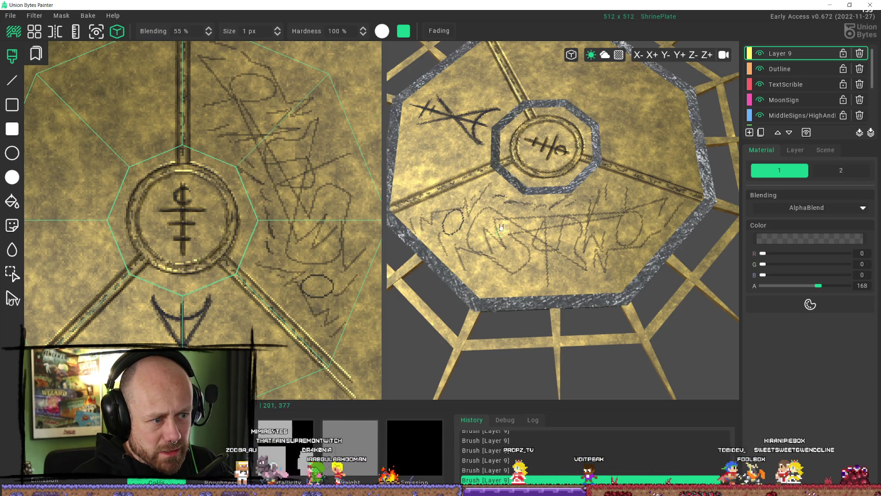
shift+drag(401, 208, 554, 291)
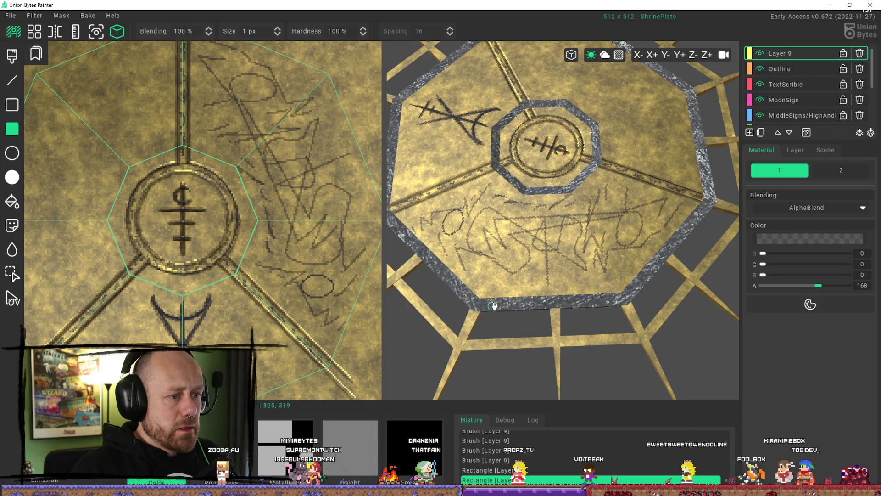
Step: Cover the lower and upper-right scribbles with filled plain-gold rectangles
mouse_move(288, 198)
mouse_down()
mouse_move(337, 250)
mouse_move(240, 275)
mouse_up()
drag(321, 191, 364, 304)
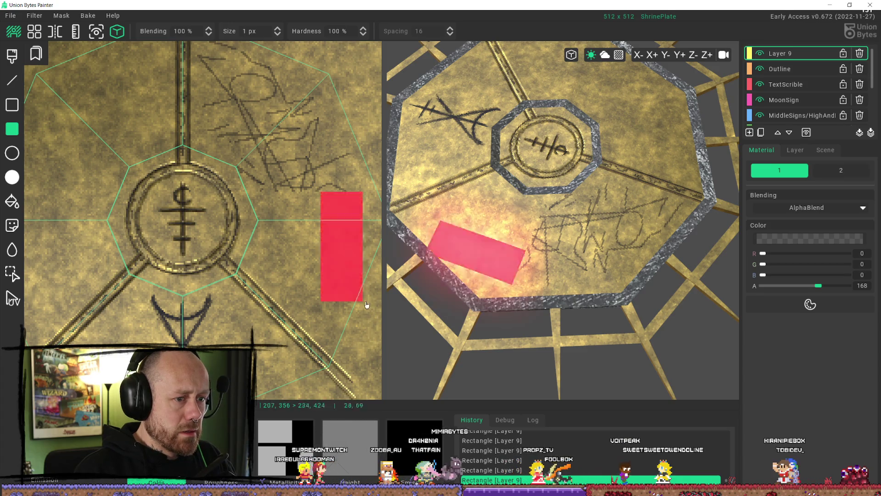
drag(256, 142, 358, 251)
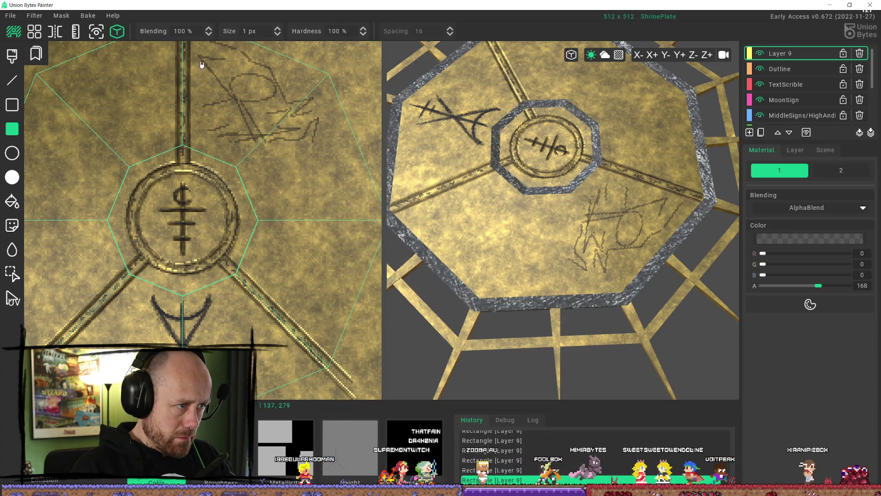
drag(202, 60, 314, 136)
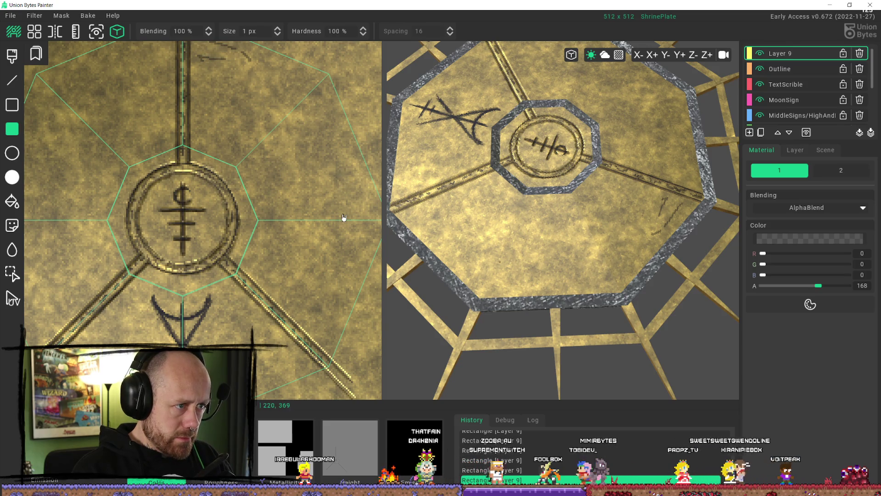
Step: Zoom and orbit the texture and 3D views to inspect the cleaned plate
scroll(153, 150, down, 1)
middle_drag(198, 64, 188, 142)
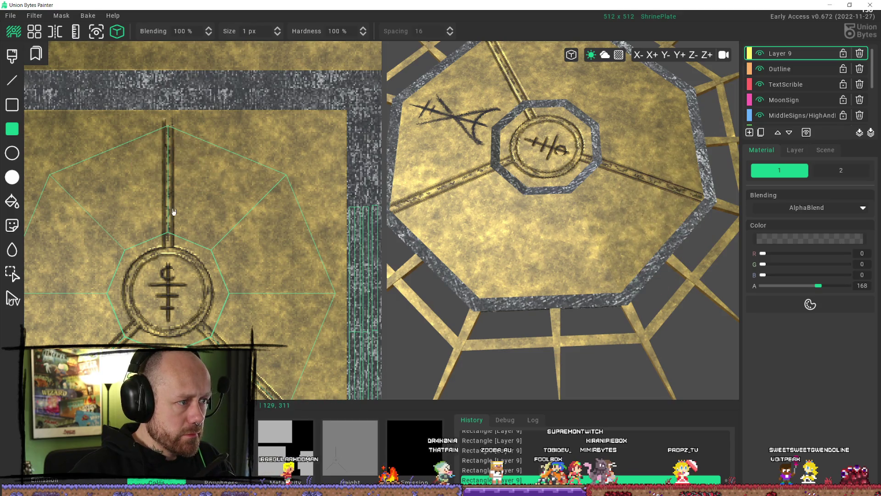
scroll(515, 258, down, 3)
right_drag(515, 258, 587, 239)
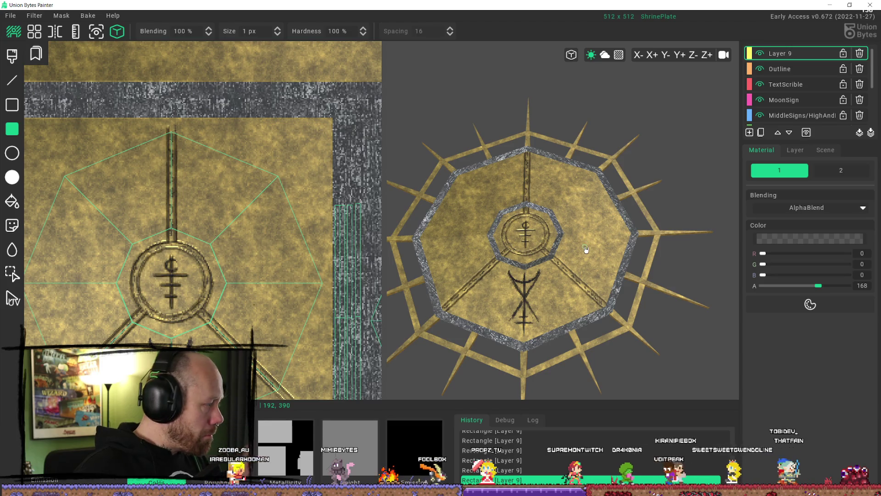
mouse_move(586, 250)
right_down()
mouse_move(341, 286)
mouse_move(256, 250)
mouse_move(266, 161)
mouse_move(267, 188)
right_up()
scroll(341, 289, down, 2)
scroll(268, 188, up, 2)
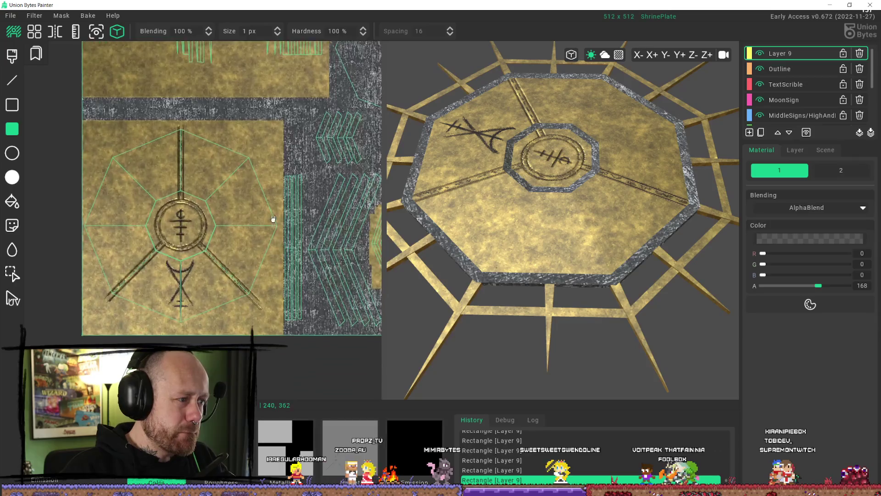
scroll(212, 275, up, 2)
mouse_move(221, 220)
right_down()
mouse_move(222, 177)
mouse_move(205, 185)
right_up()
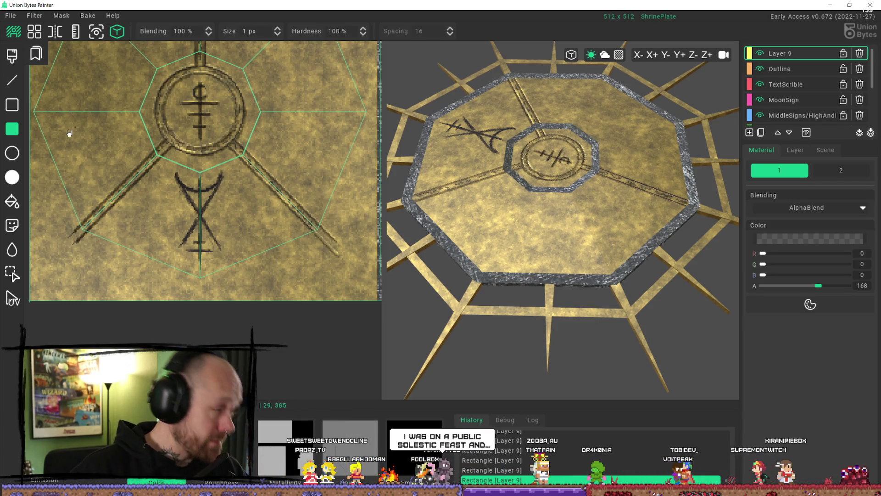
Step: Box-select the hourglass rune and make it a decal, undoing the first misplaced stamp
click(12, 273)
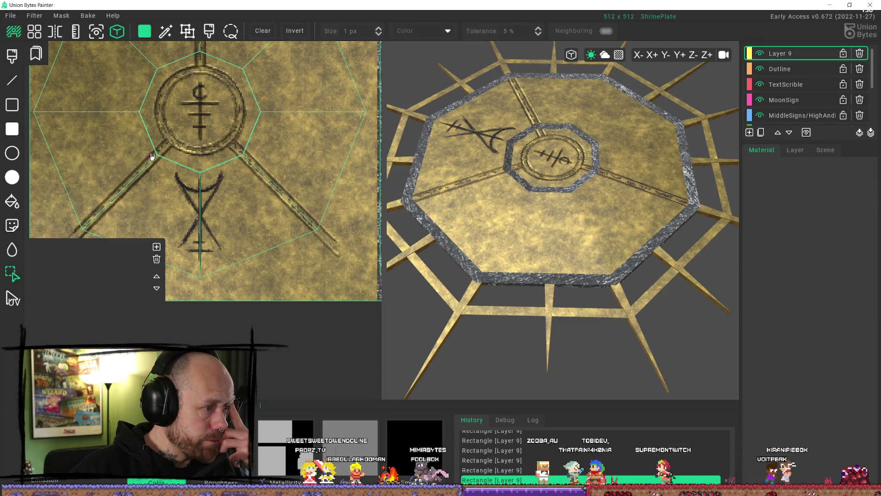
mouse_move(153, 151)
mouse_down()
mouse_move(206, 232)
mouse_move(251, 275)
mouse_up()
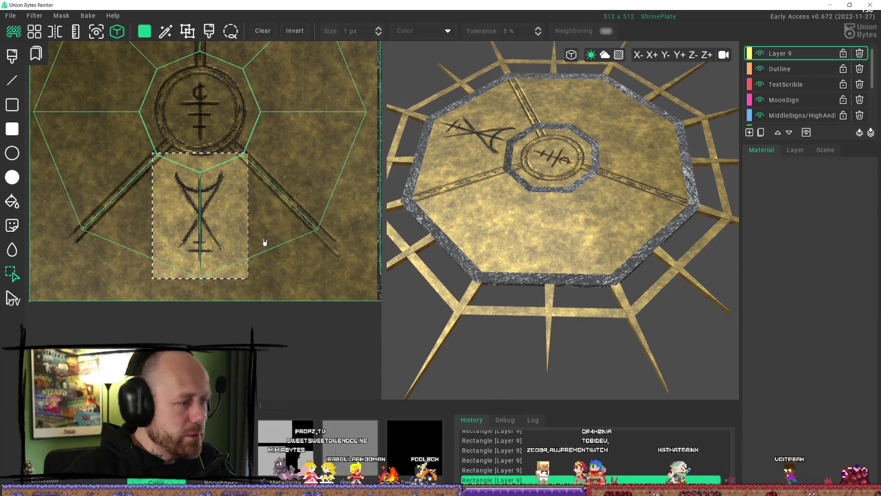
key(ctrl+c)
click(486, 219)
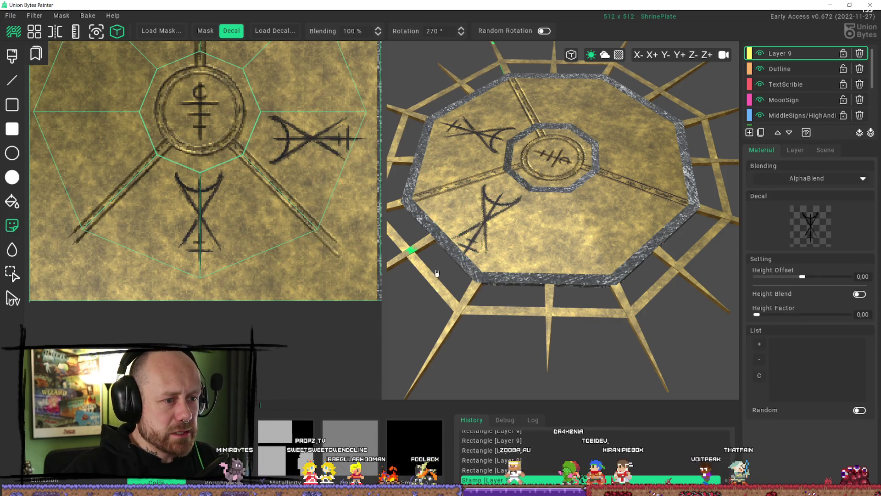
key(ctrl+z)
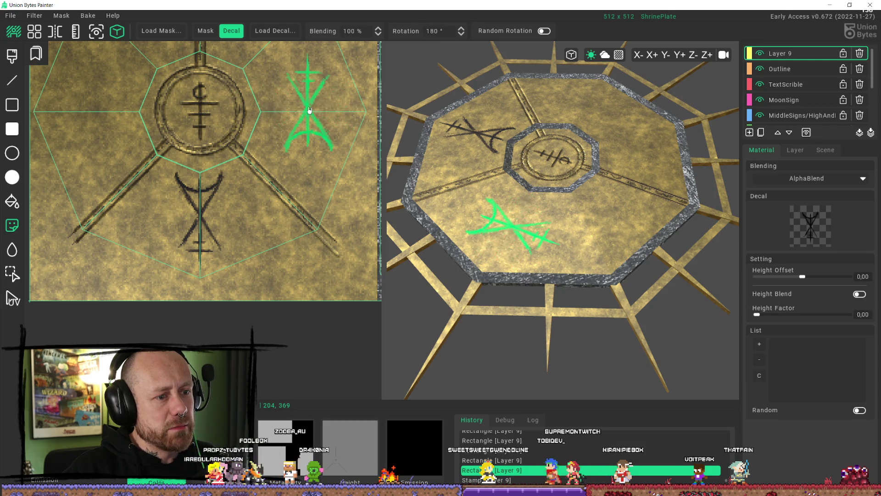
Step: Reposition the texture view and stamp the upright rune decal beside the central sigil
middle_drag(308, 124, 305, 239)
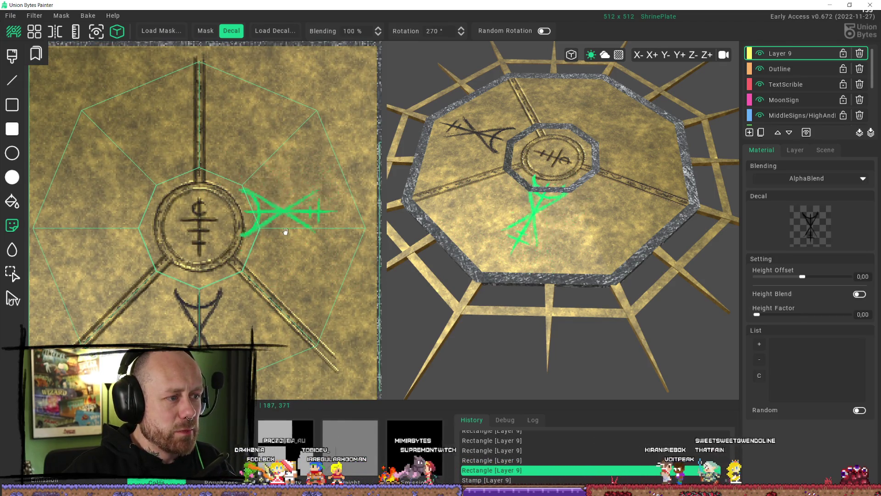
scroll(312, 190, down, 2)
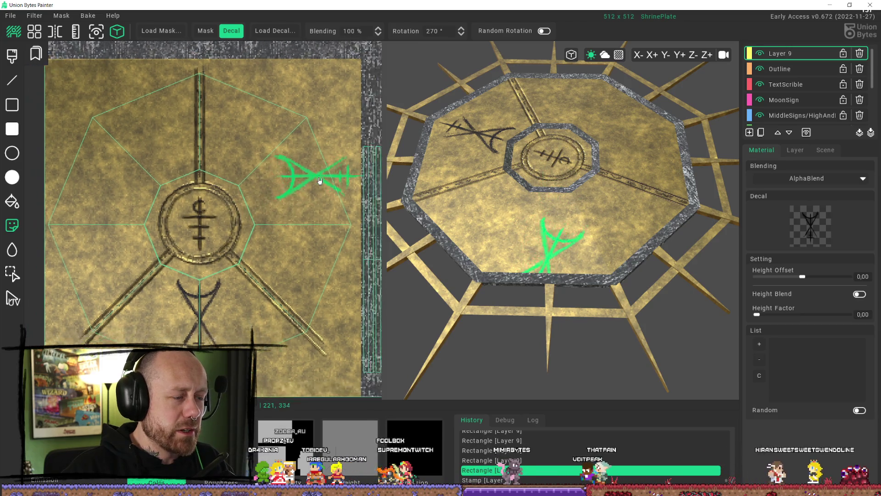
scroll(248, 165, up, 2)
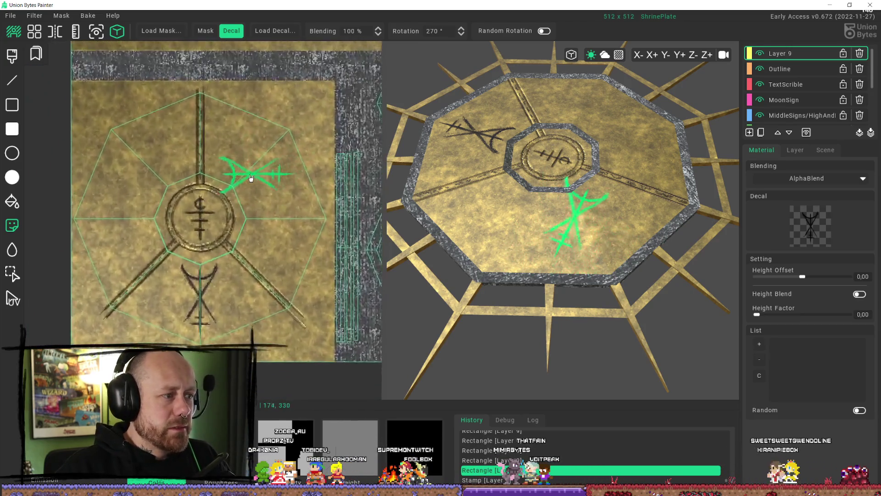
scroll(271, 193, down, 1)
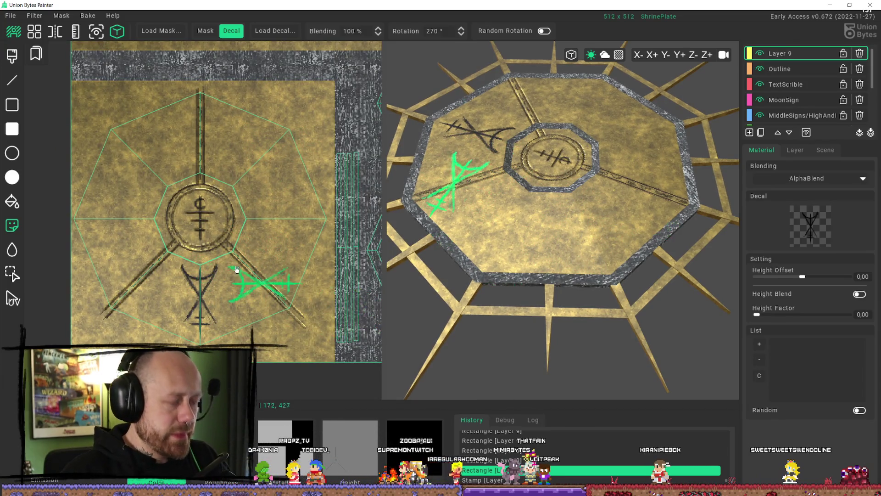
shift+scroll(230, 143, up, 1)
click(233, 143)
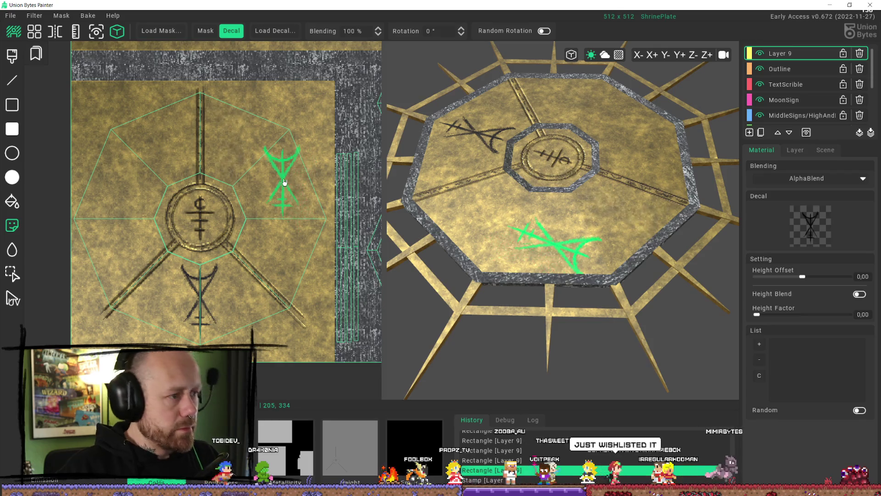
key(ctrl+z)
click(283, 180)
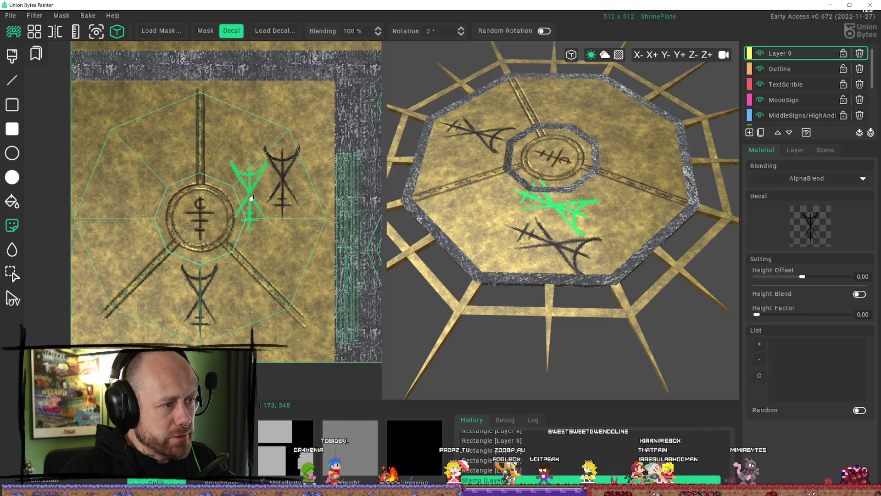
scroll(229, 183, up, 3)
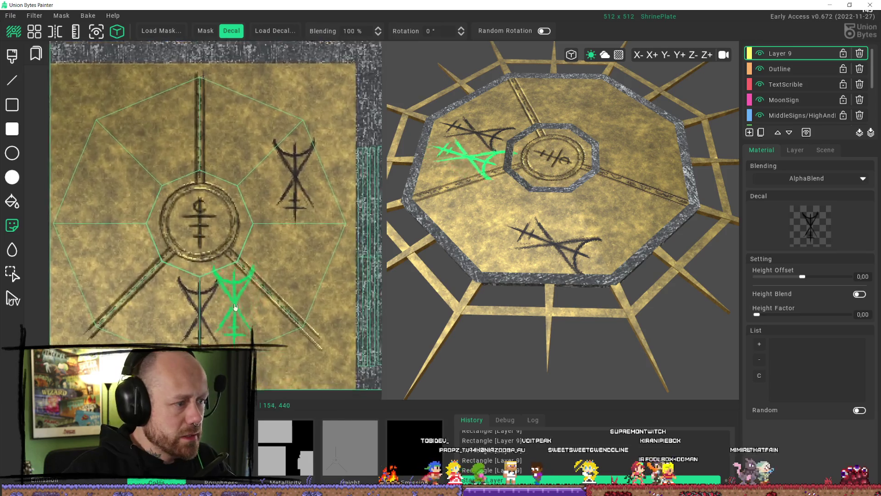
Step: Undo a stray rectangle patch, swap colours, and draw a thin two-part diagonal scratch
click(12, 129)
drag(140, 192, 238, 284)
key(ctrl+z)
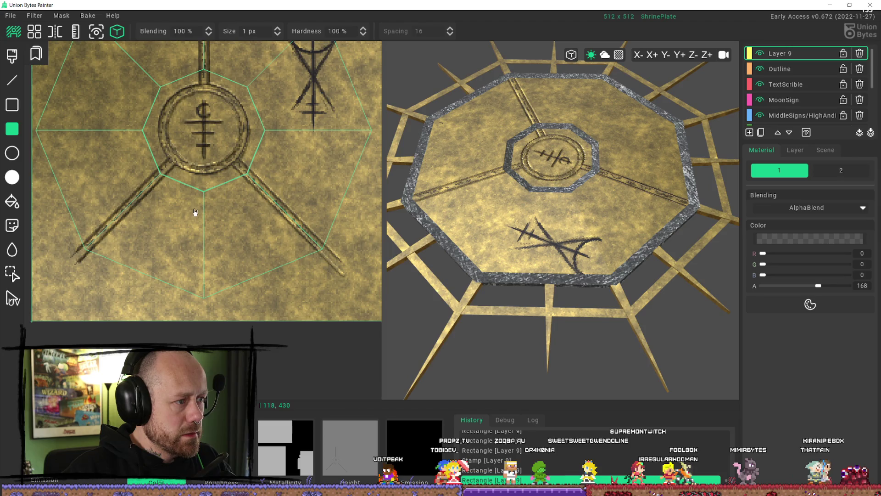
scroll(216, 211, down, 2)
scroll(217, 209, down, 1)
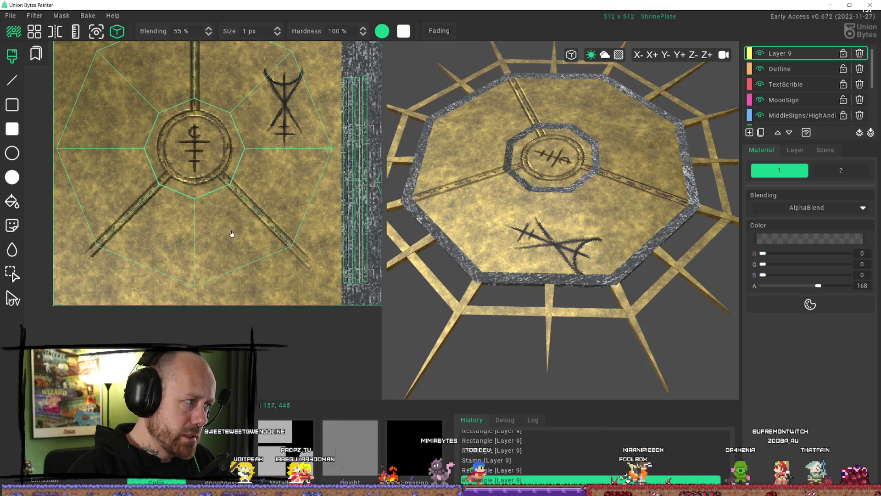
key(x)
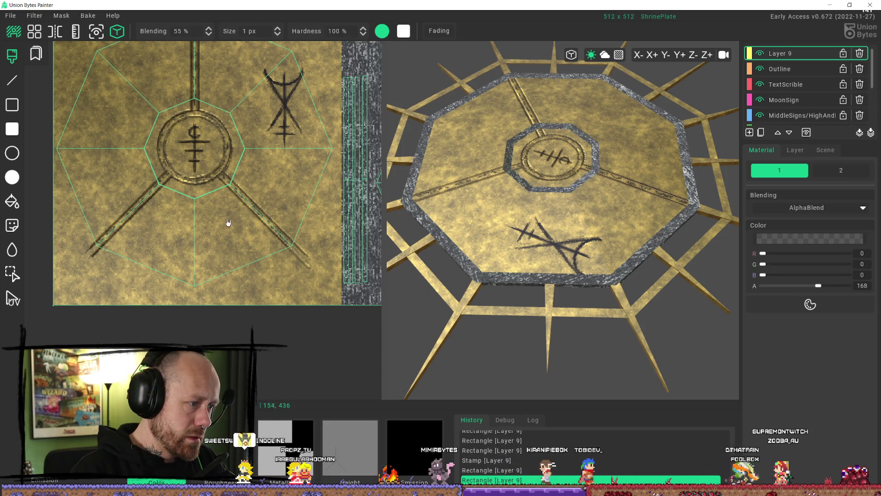
mouse_move(219, 204)
mouse_down()
mouse_move(236, 243)
mouse_move(229, 230)
mouse_up()
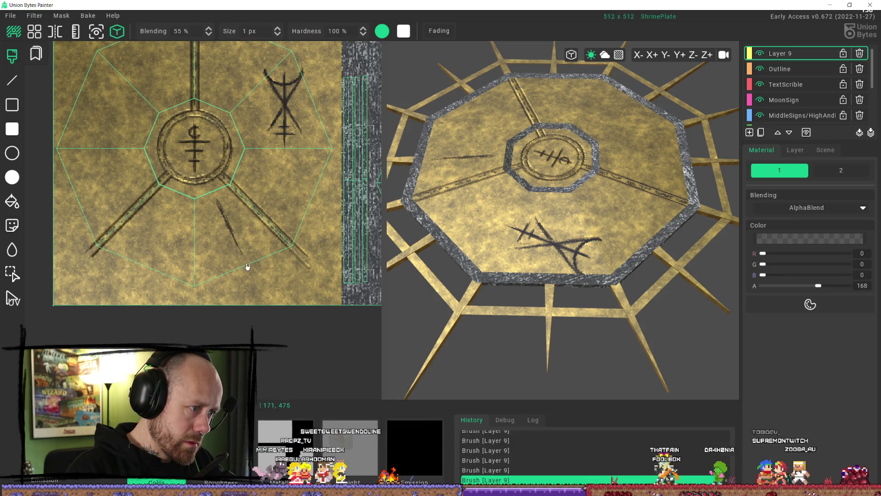
drag(239, 255, 220, 208)
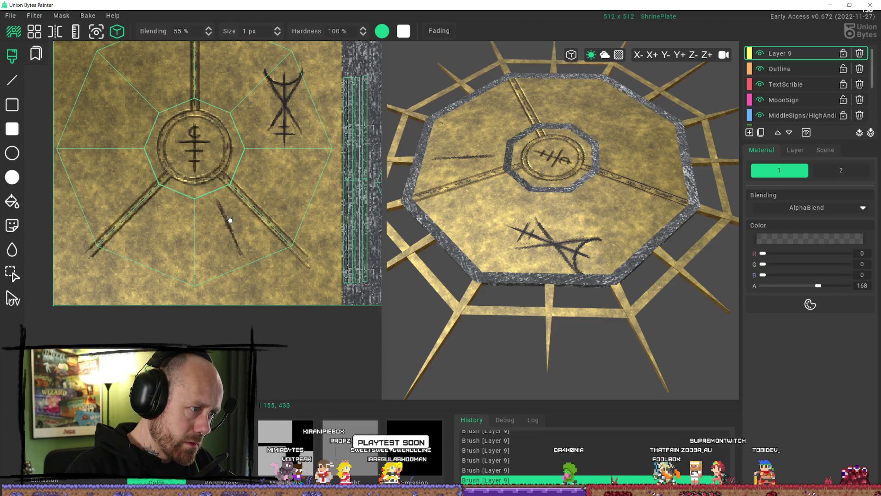
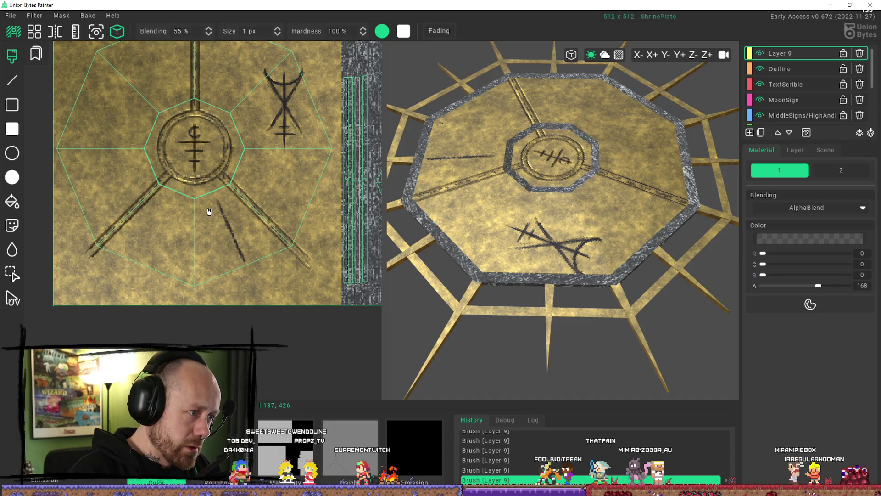
Step: Try a short stroke, a curved hook and a small mark on the lower rune, undoing the misfits
mouse_move(201, 208)
mouse_down()
mouse_move(212, 215)
mouse_move(231, 202)
mouse_up()
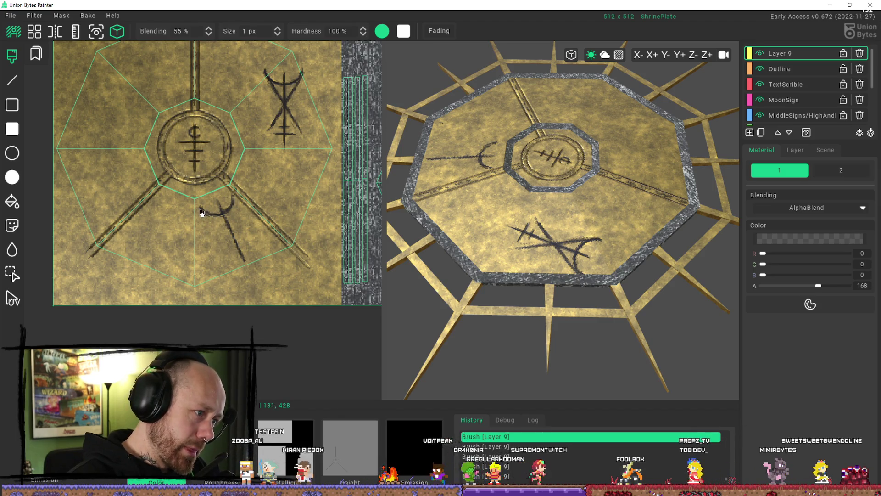
drag(202, 205, 211, 220)
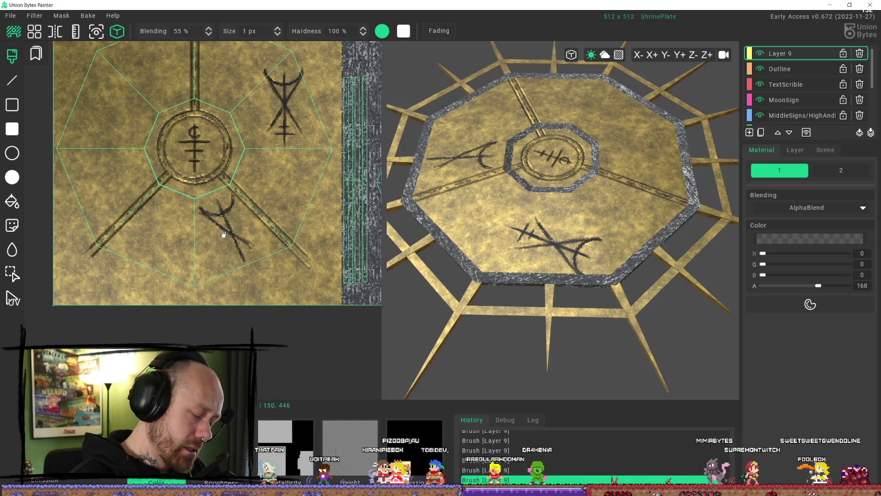
key(ctrl+z)
key(ctrl+z)
key(ctrl+z)
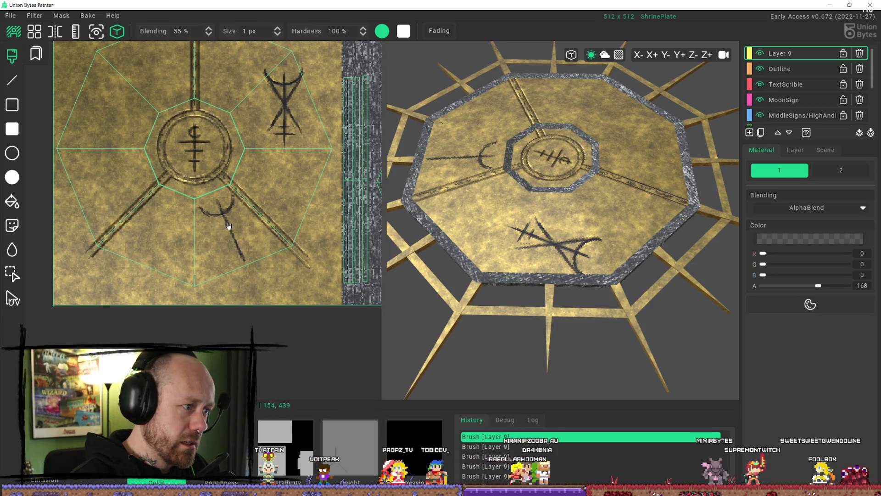
key(ctrl+z)
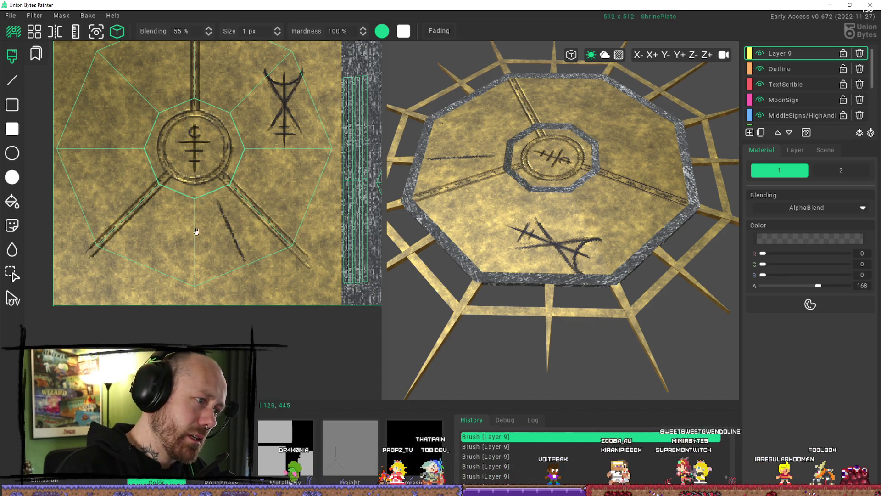
click(218, 201)
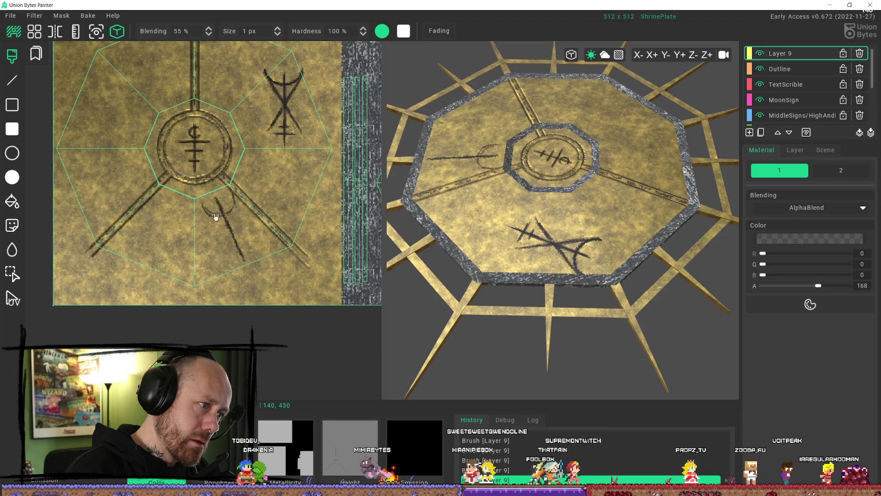
key(ctrl+z)
key(ctrl+z)
key(ctrl+z)
key(ctrl+z)
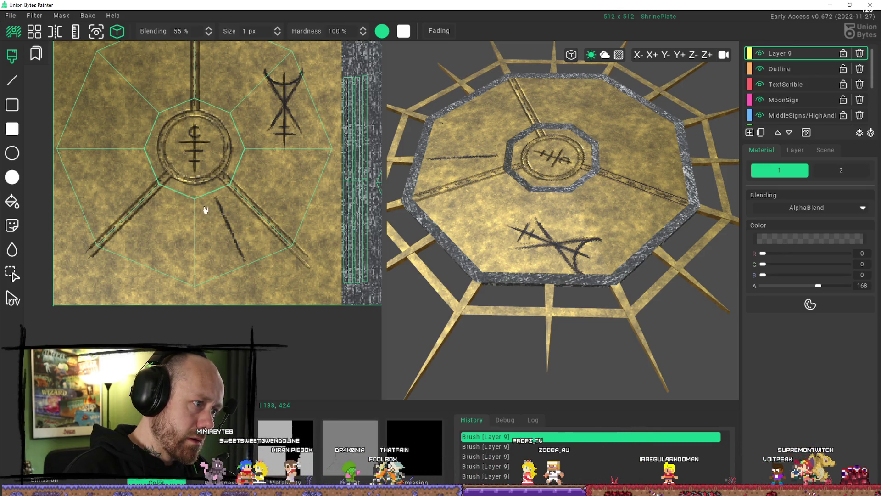
Step: Paint the rune's crossing strokes, downward stroke and right stem below the ring, undoing bad ones
drag(202, 208, 216, 215)
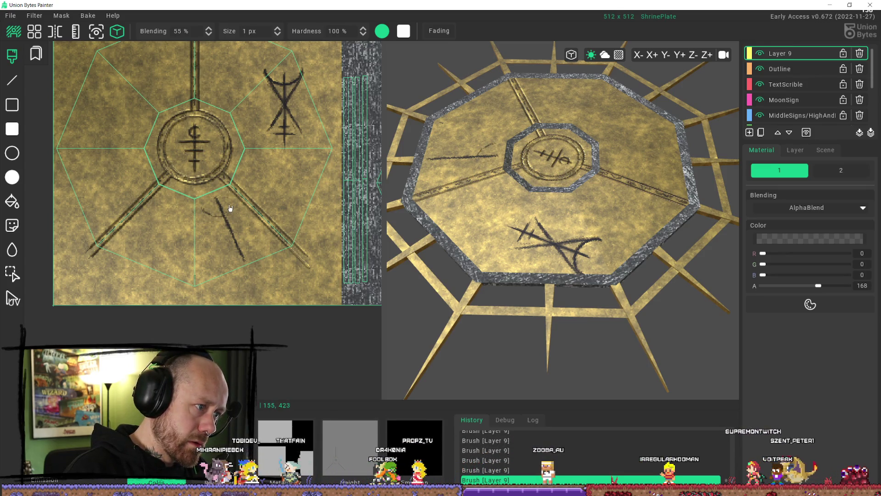
drag(234, 196, 221, 219)
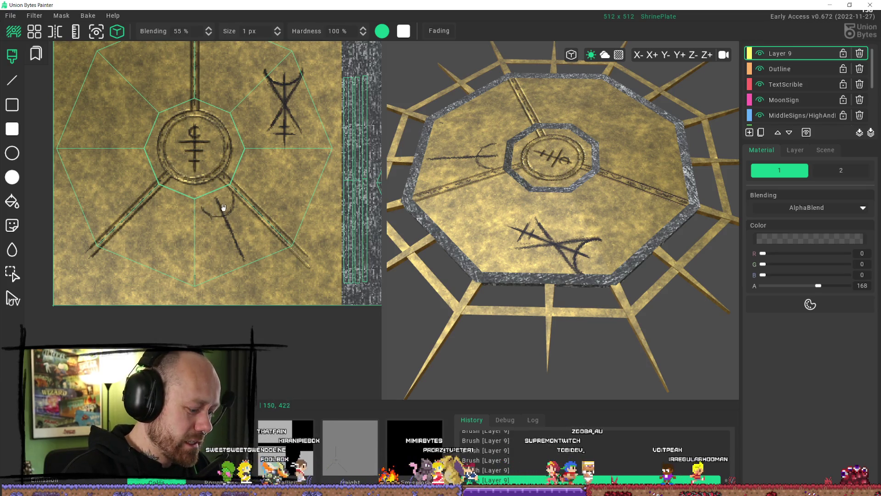
key(ctrl+z)
key(ctrl+z)
key(ctrl+z)
key(ctrl+z)
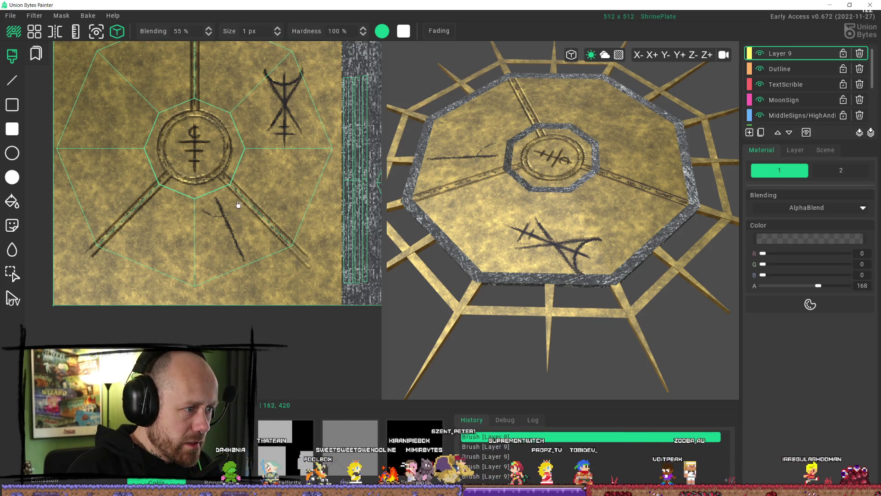
click(232, 193)
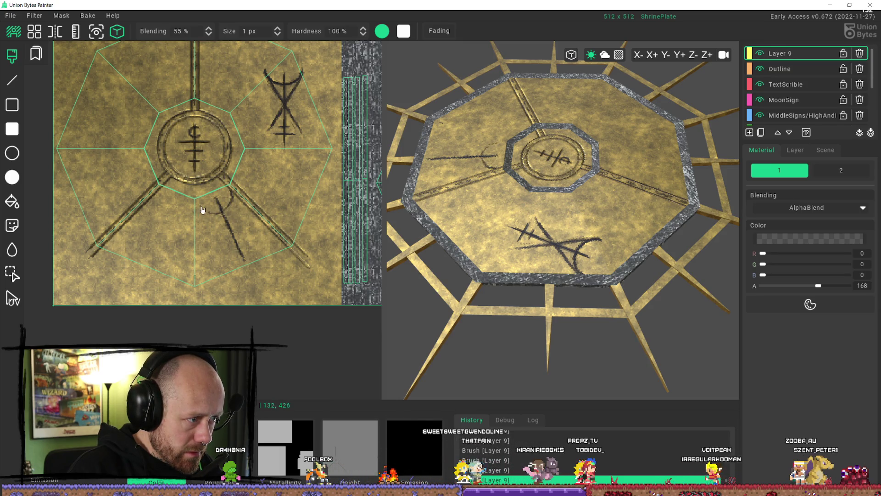
drag(206, 208, 229, 207)
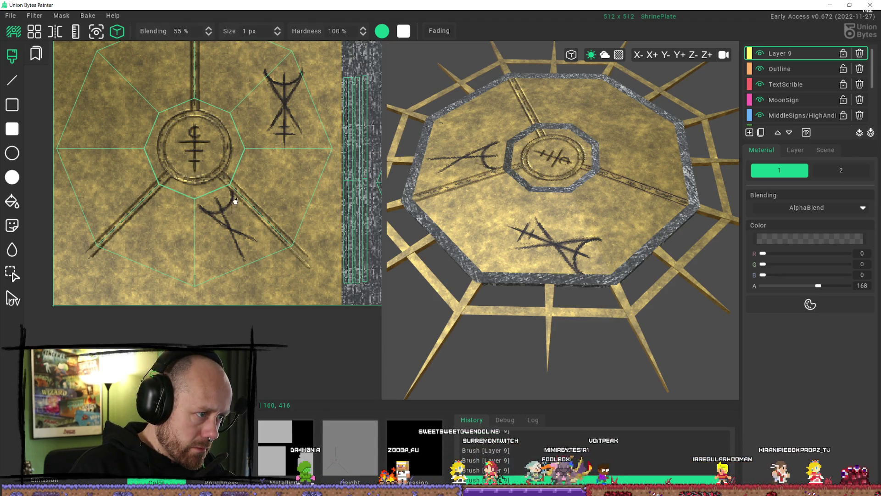
drag(232, 226, 228, 246)
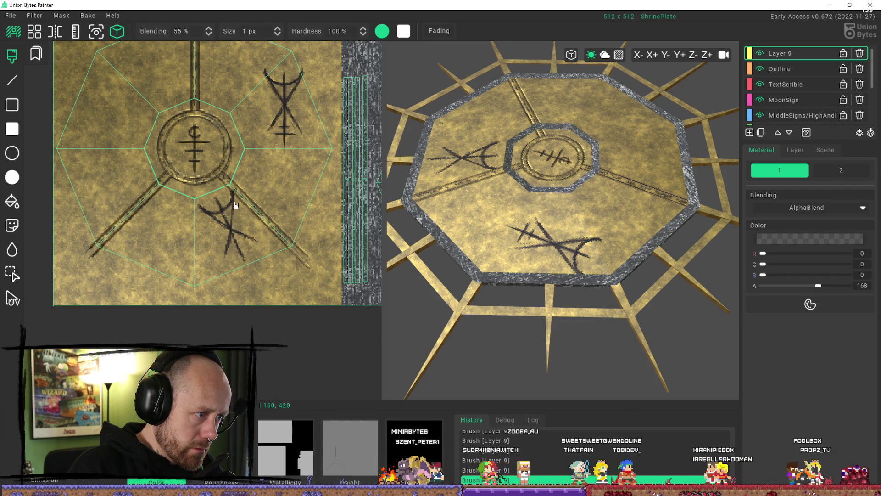
drag(226, 196, 230, 232)
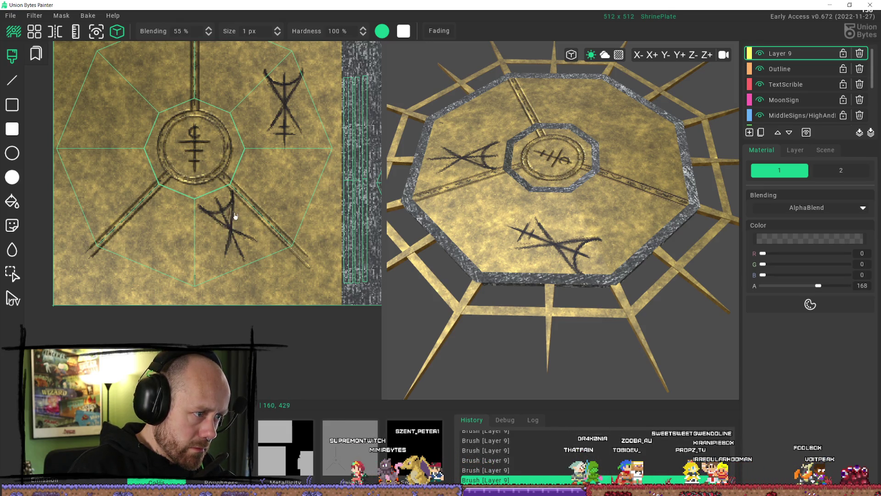
key(ctrl+z)
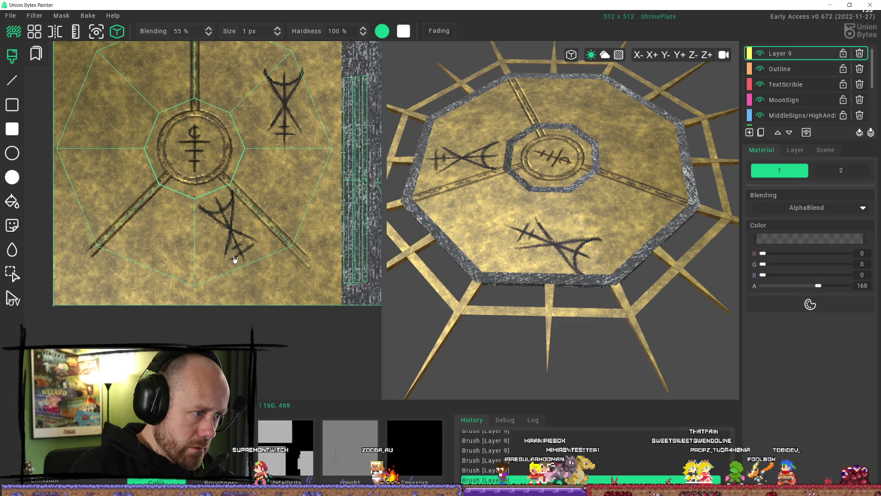
Step: Set blending to 30%, view the plate top-down and zoomed in, and pick the filled Rectangle tool
key(3)
right_drag(521, 223, 564, 308)
scroll(564, 308, up, 3)
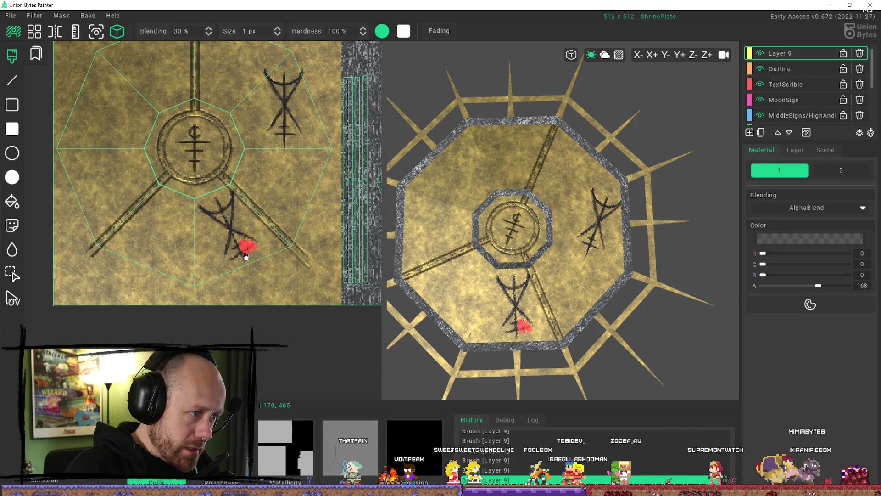
mouse_move(239, 247)
mouse_down()
mouse_move(239, 256)
mouse_move(244, 250)
mouse_up()
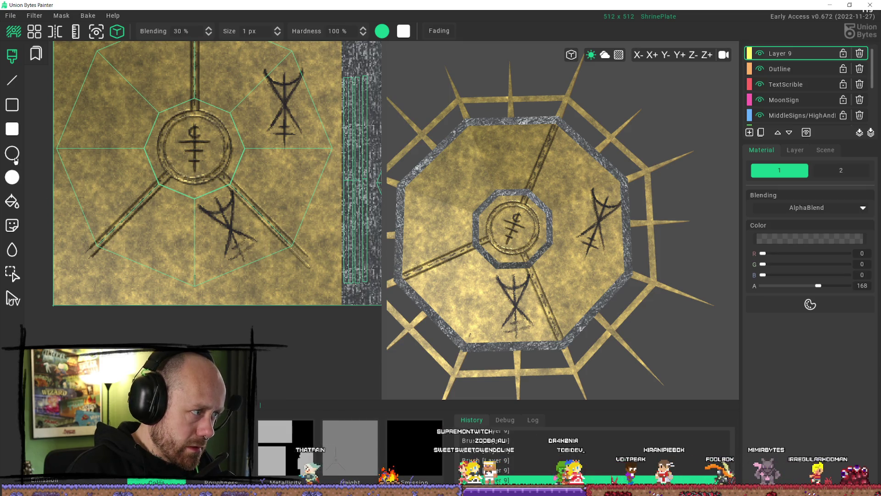
click(12, 129)
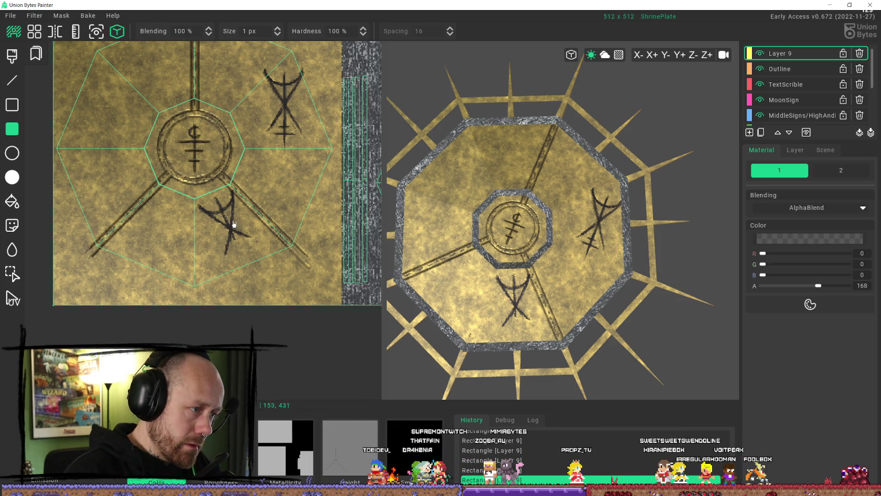
Step: Dot four small marks around the lower rune, undoing and then restoring them
click(210, 219)
click(232, 229)
click(243, 230)
click(221, 201)
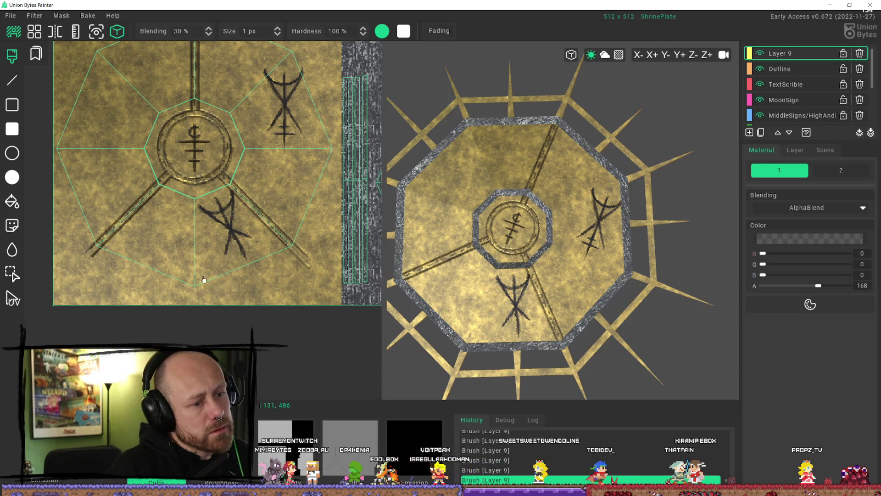
key(ctrl+z)
key(ctrl+z)
key(ctrl+z)
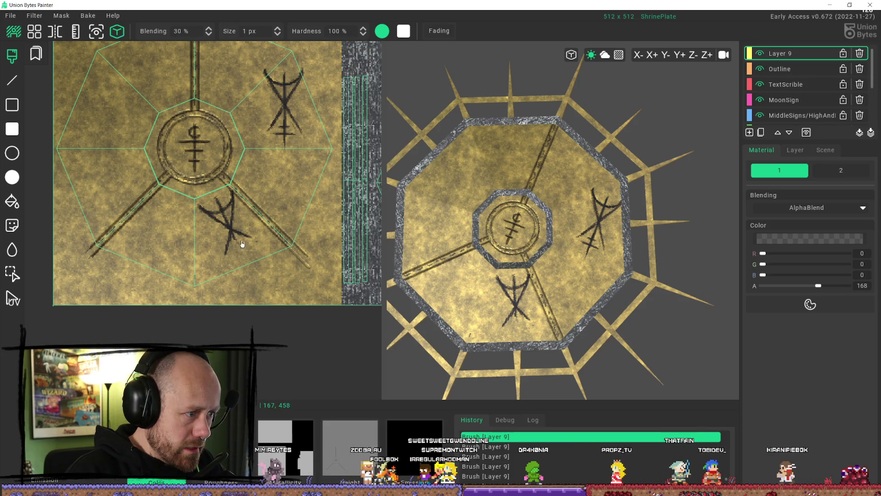
key(ctrl+y)
key(ctrl+y)
key(ctrl+y)
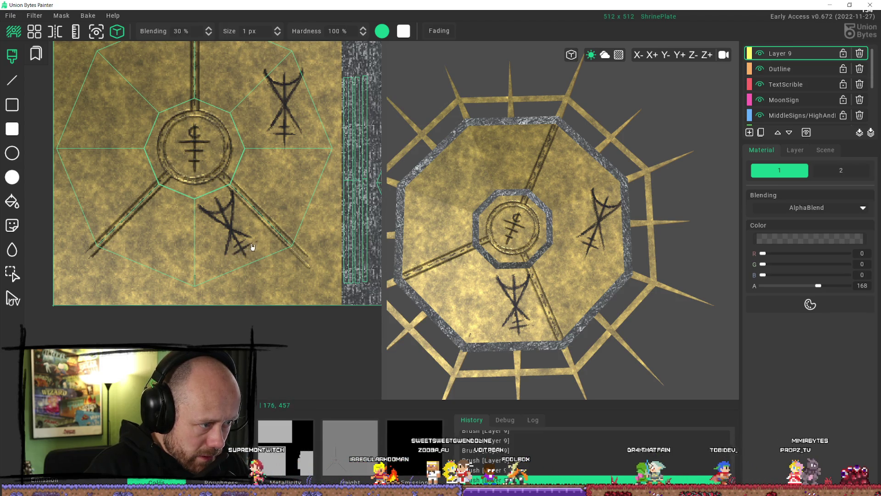
scroll(254, 256, up, 3)
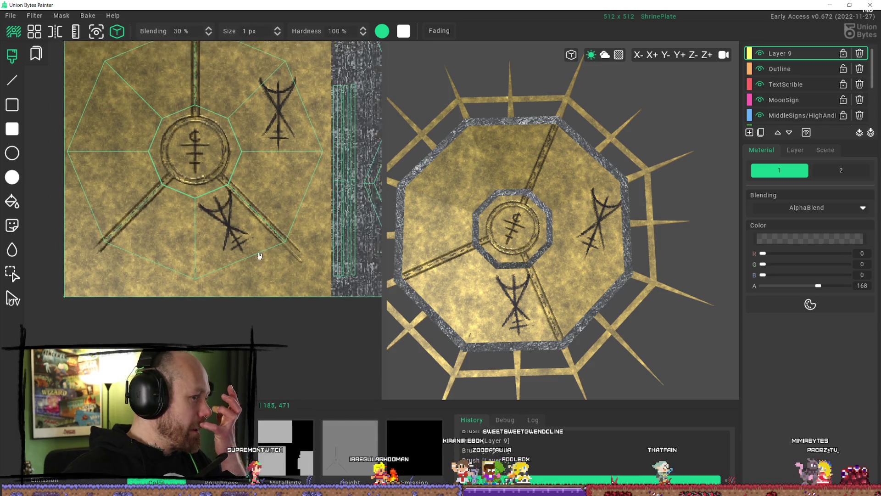
scroll(284, 234, down, 3)
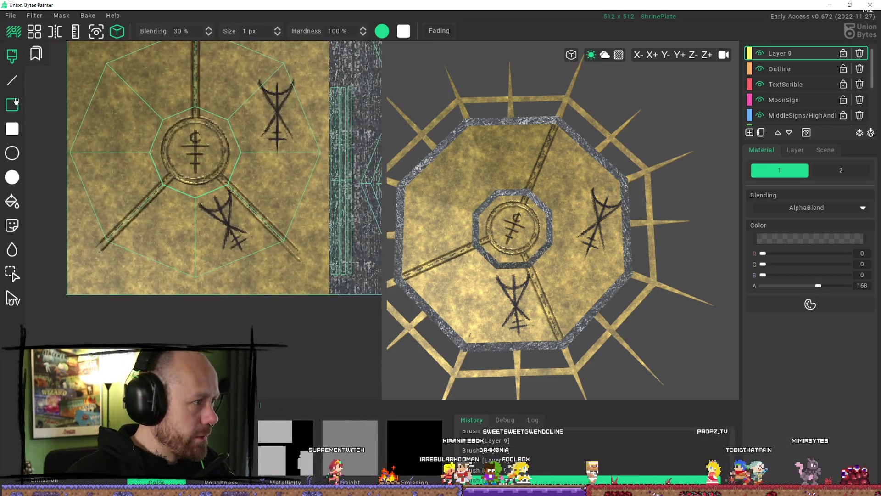
Step: Cut the lower rune out as a stamp and place it in the upper-left sector
key(s)
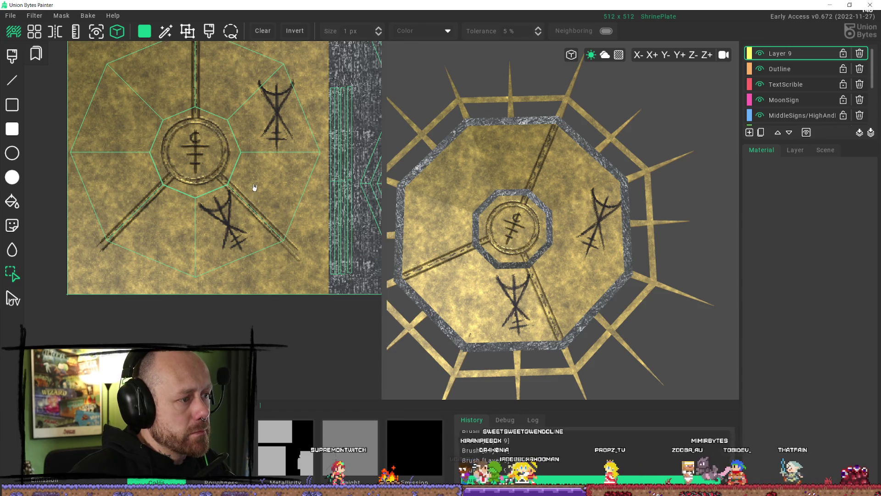
drag(256, 184, 190, 268)
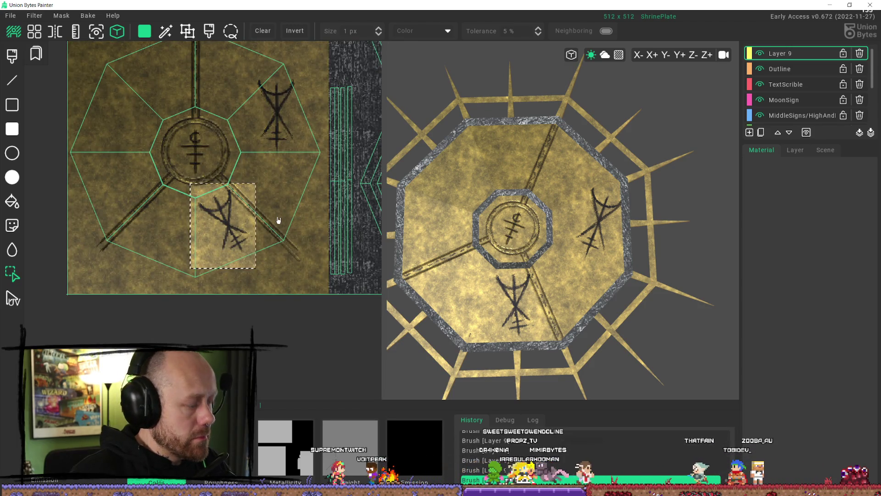
key(ctrl+x)
ctrl+scroll(127, 120, up, 4)
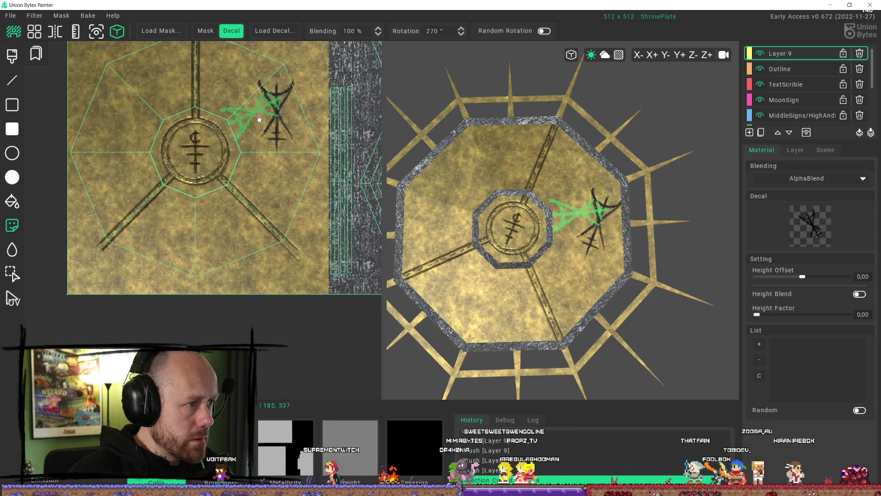
ctrl+scroll(280, 119, up, 2)
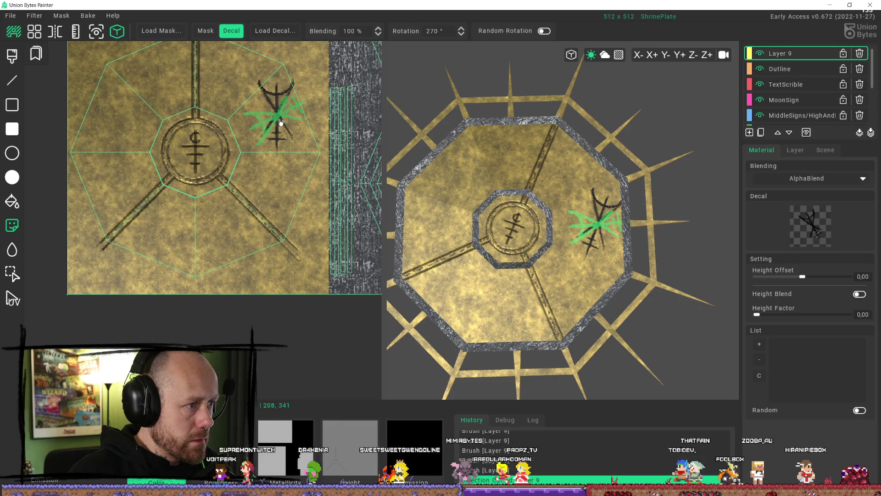
click(128, 104)
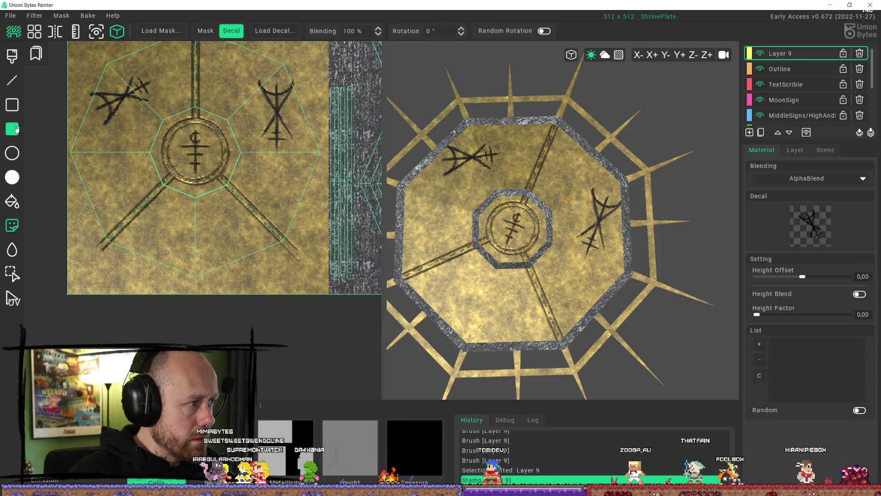
Step: Cut the right-hand rune and stamp it just below the central ring, redoing a misplaced stamp
click(11, 274)
drag(314, 69, 252, 156)
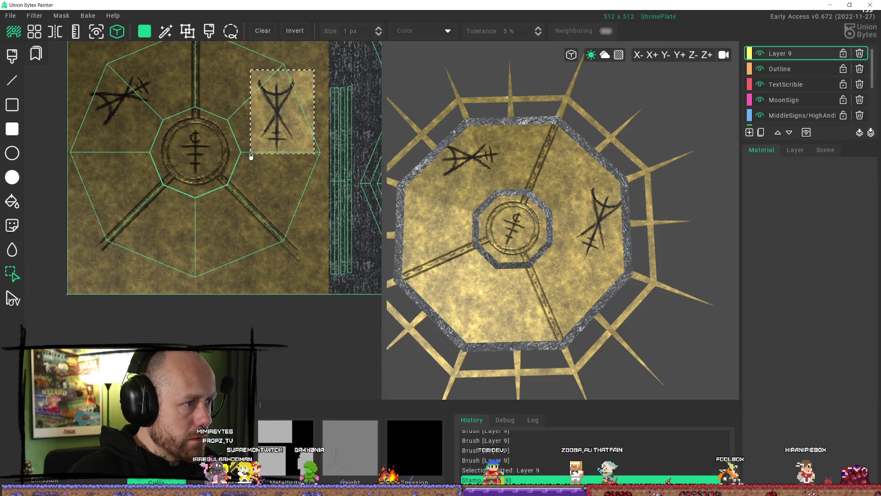
key(ctrl+x)
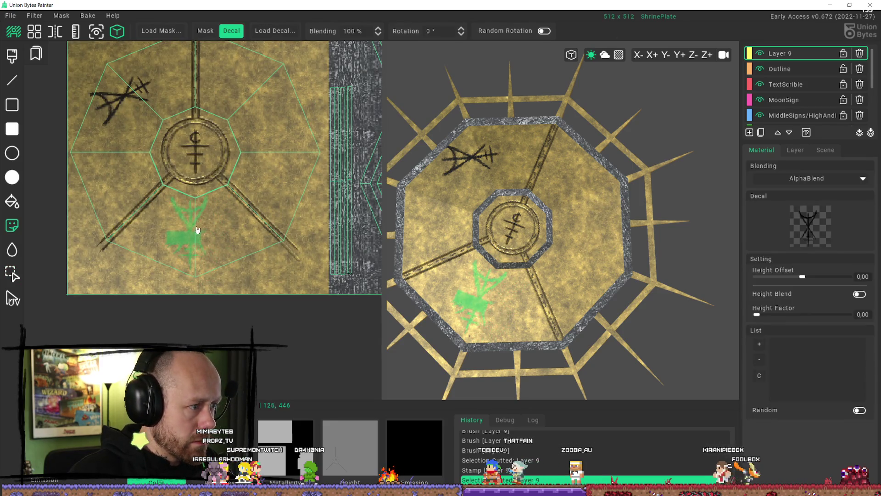
click(200, 229)
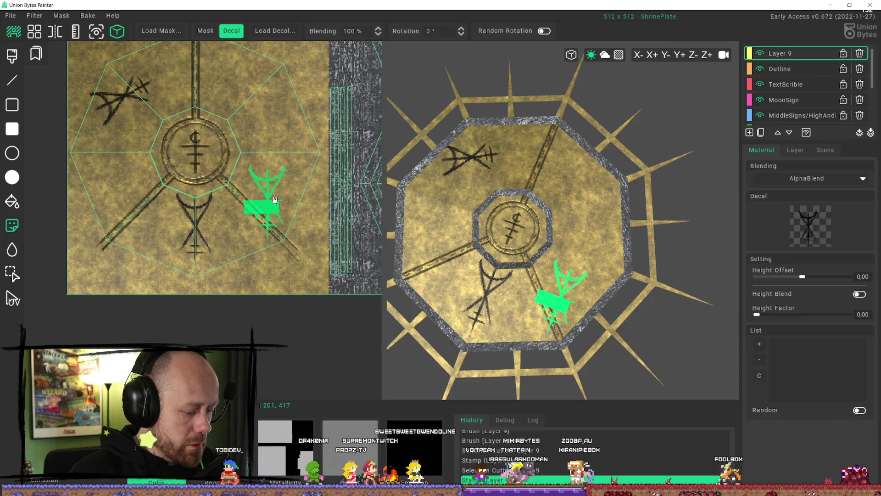
key(ctrl+z)
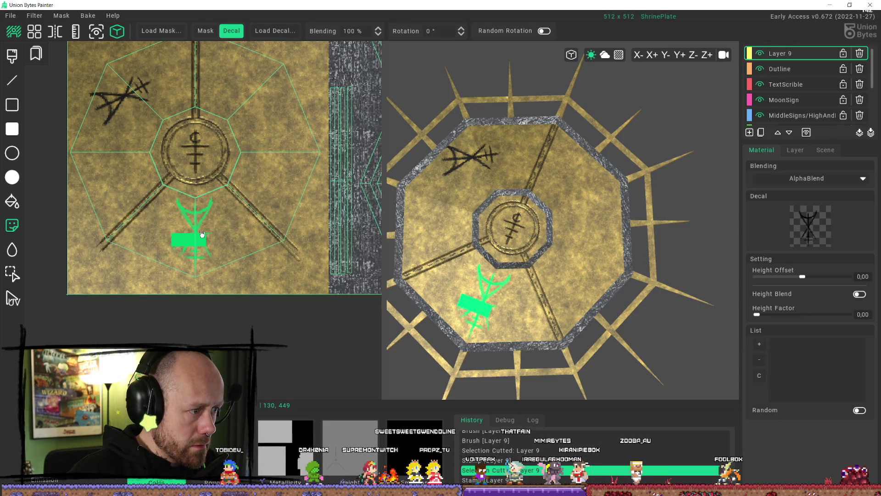
click(202, 235)
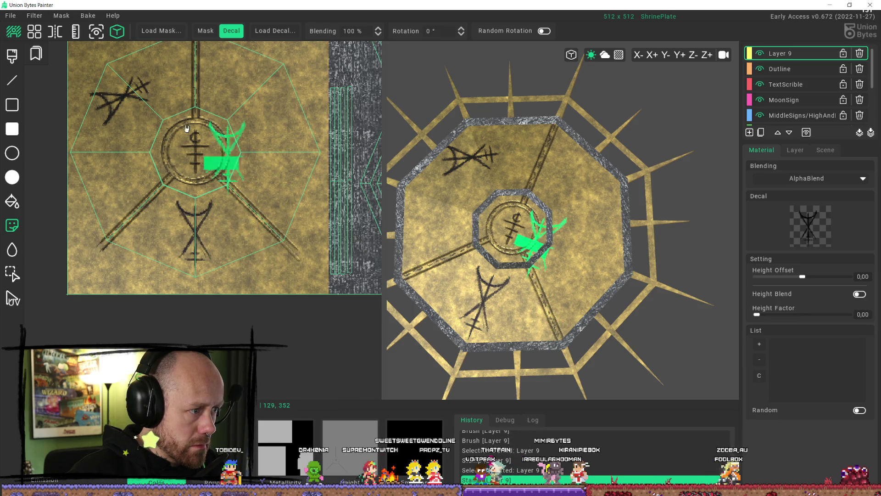
click(20, 133)
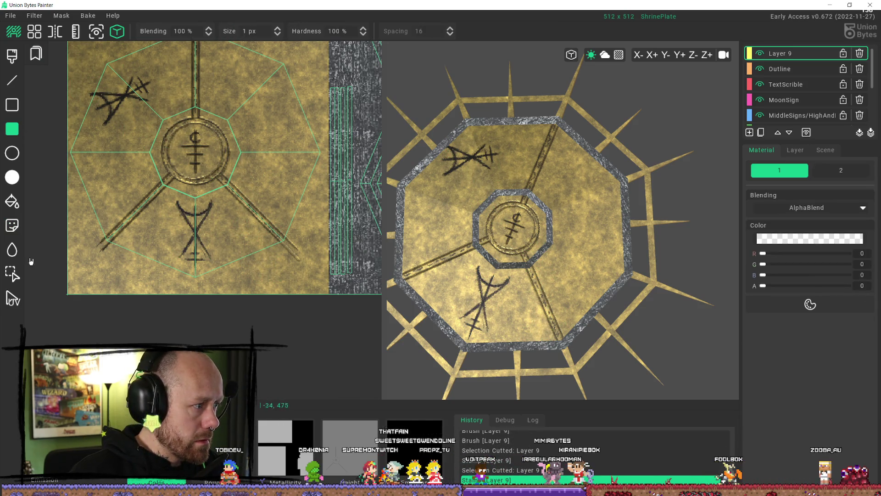
Step: Cut the upper-left rune as a stamp and place it upside down in the upper-right sector
click(12, 274)
click(150, 79)
drag(171, 63, 79, 138)
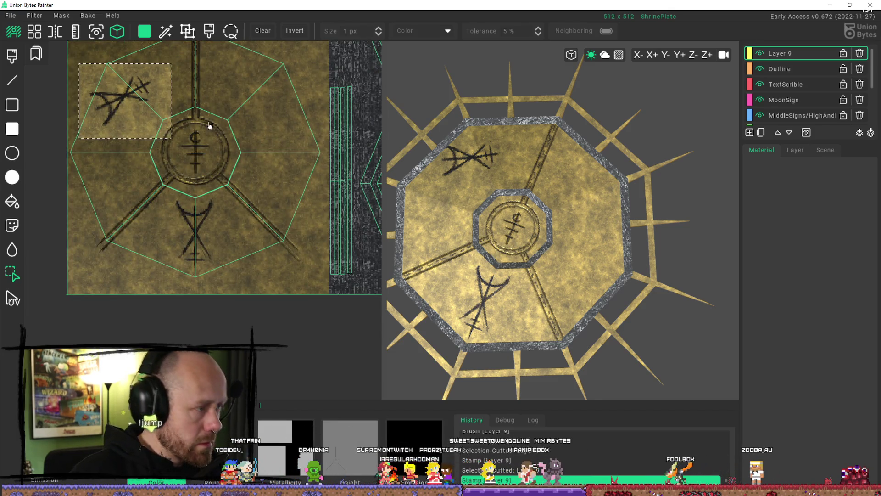
key(ctrl+x)
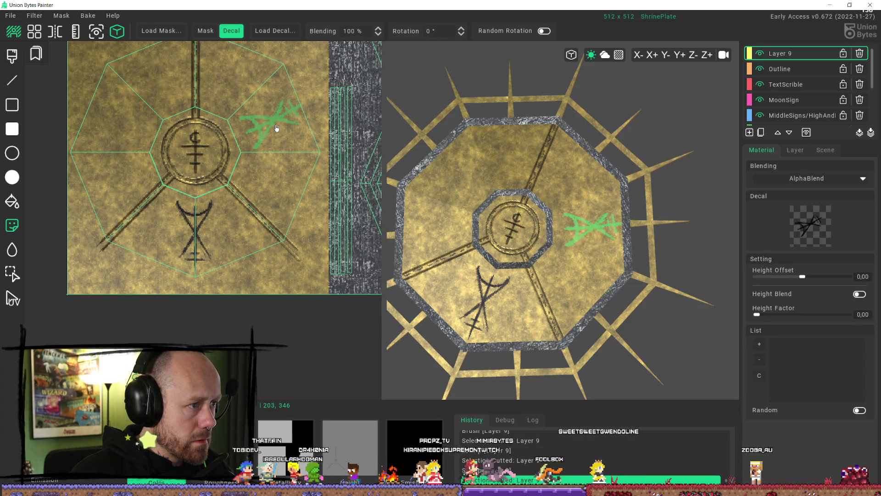
click(274, 127)
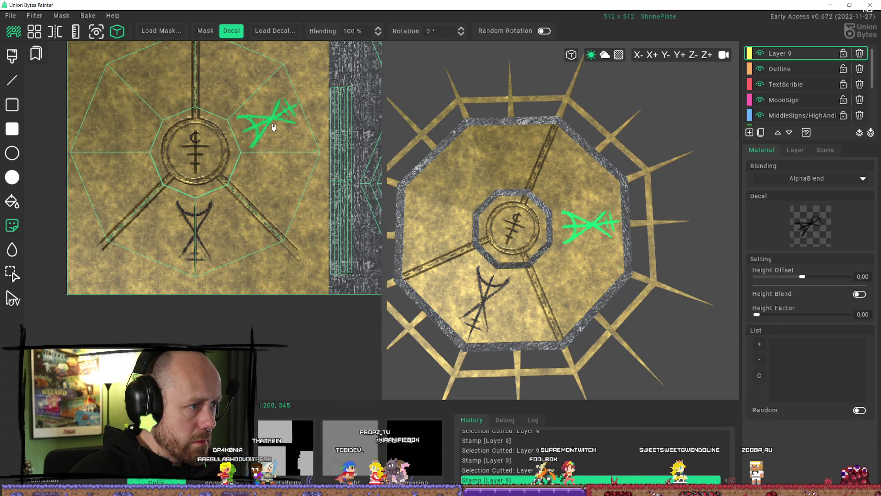
mouse_move(669, 260)
right_down()
mouse_move(665, 243)
mouse_move(620, 265)
mouse_move(576, 240)
mouse_move(582, 253)
mouse_move(625, 261)
right_up()
key(ctrl+z)
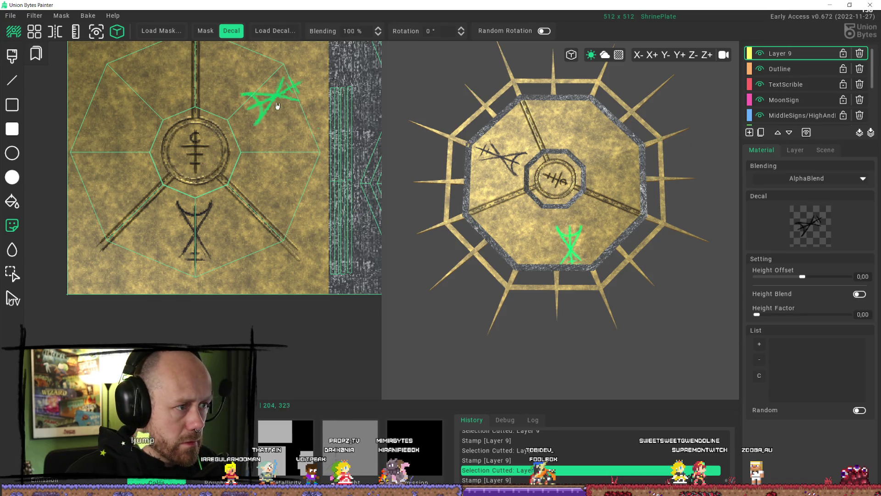
click(269, 129)
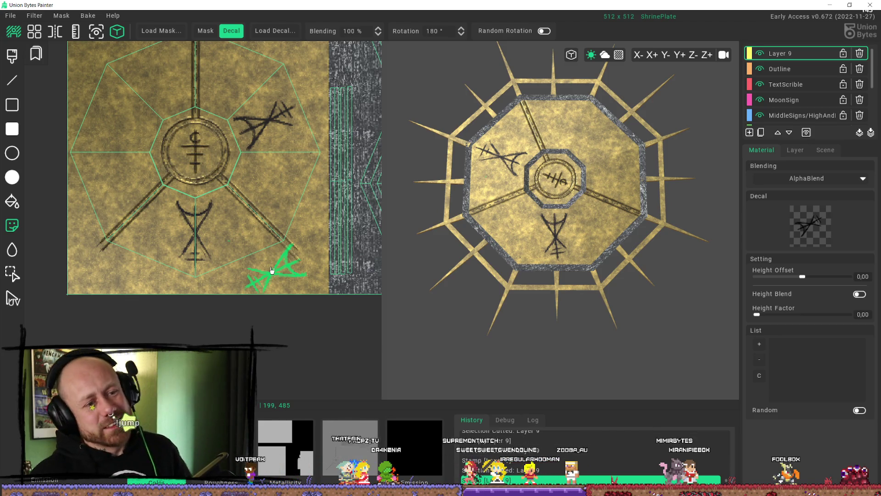
Step: Stamp the rotated rune into the upper-left sector, checking the plate in the 3D preview
mouse_move(570, 196)
right_down()
mouse_move(571, 265)
mouse_move(615, 203)
mouse_move(668, 236)
mouse_move(714, 246)
mouse_move(723, 263)
mouse_move(779, 271)
mouse_move(711, 262)
mouse_move(826, 256)
mouse_move(780, 238)
right_up()
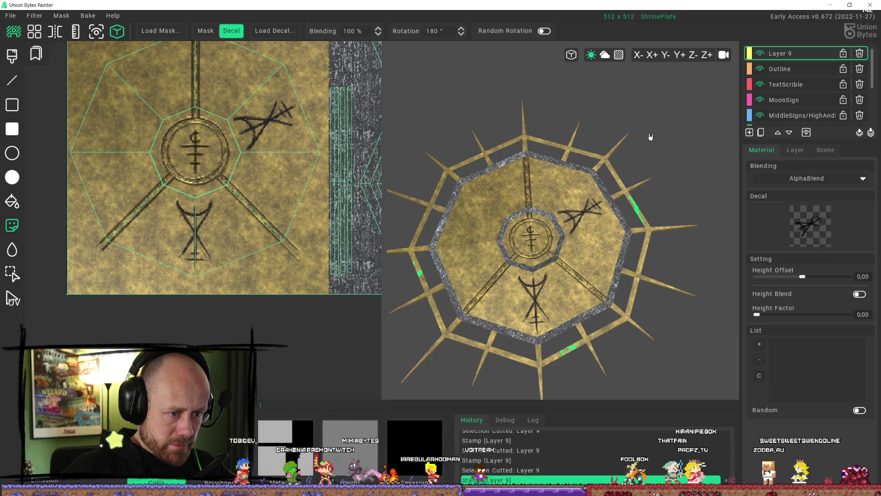
right_drag(650, 137, 652, 144)
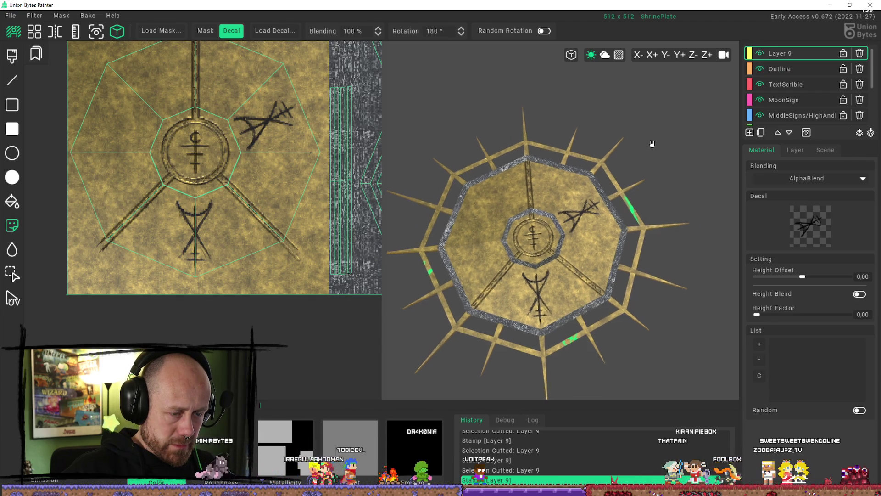
scroll(606, 197, down, 3)
scroll(610, 193, up, 6)
mouse_move(620, 189)
right_down()
mouse_move(582, 202)
mouse_move(662, 224)
mouse_move(505, 220)
right_up()
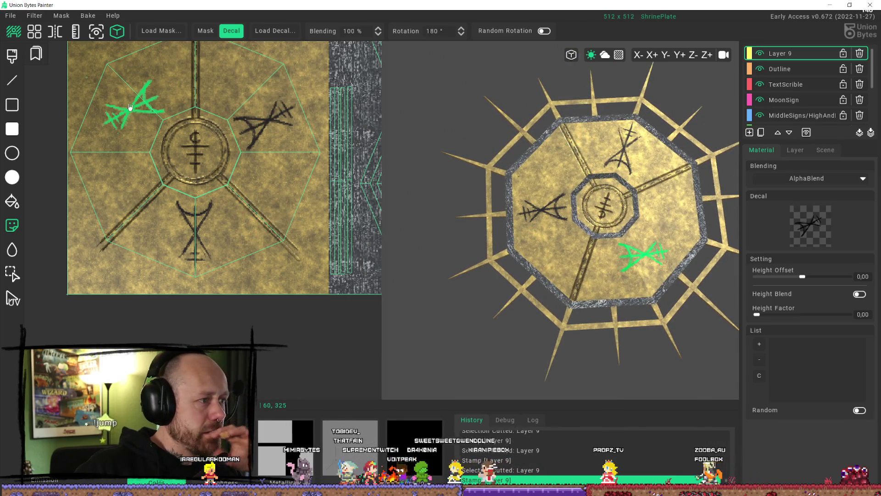
scroll(125, 111, down, 9)
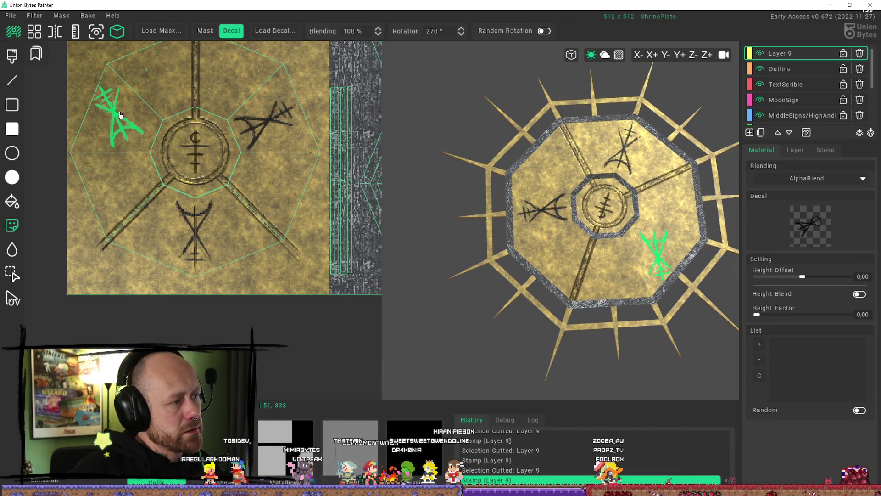
scroll(120, 114, up, 9)
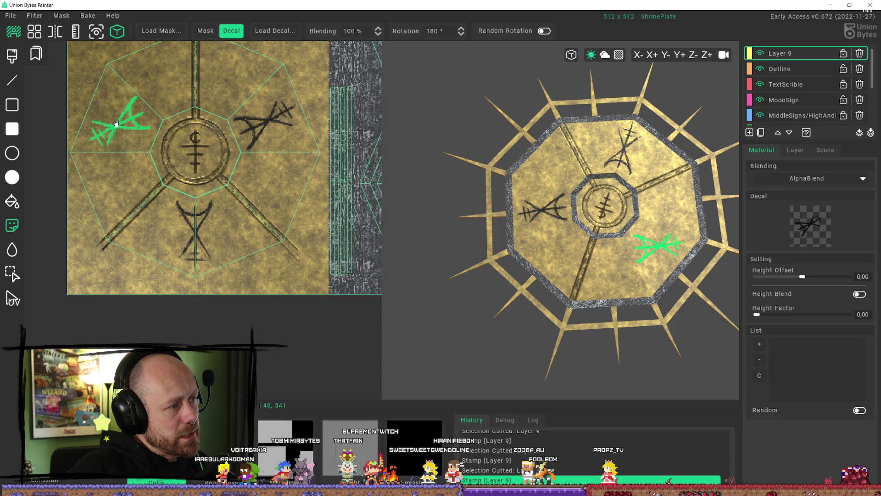
click(120, 118)
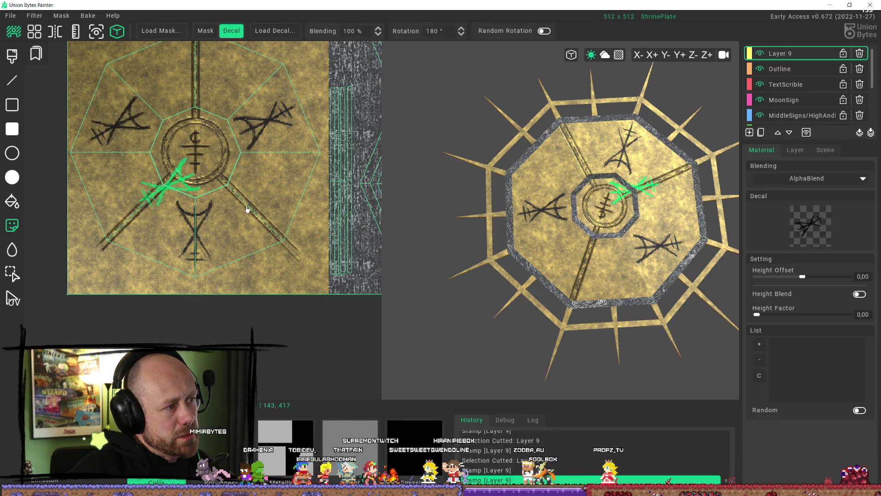
scroll(575, 240, down, 3)
mouse_move(590, 270)
middle_down()
mouse_move(564, 256)
mouse_move(475, 252)
mouse_move(616, 283)
mouse_move(691, 272)
mouse_move(692, 284)
middle_up()
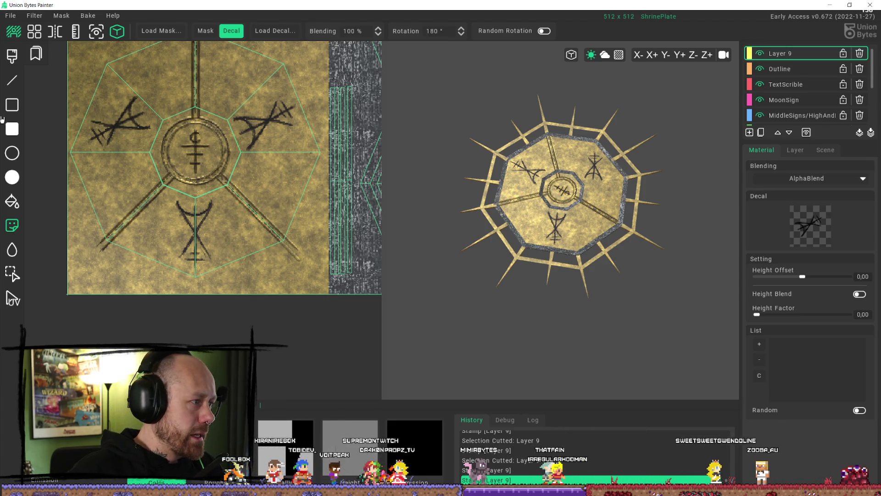
click(12, 127)
Step: Erase the upper-left rune with transparent filled rectangles
drag(84, 112, 137, 146)
drag(132, 98, 134, 97)
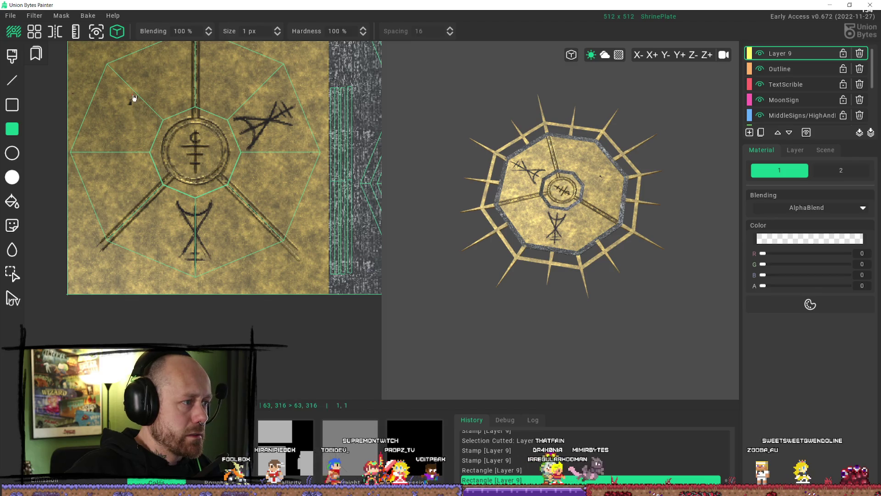
scroll(119, 76, down, 2)
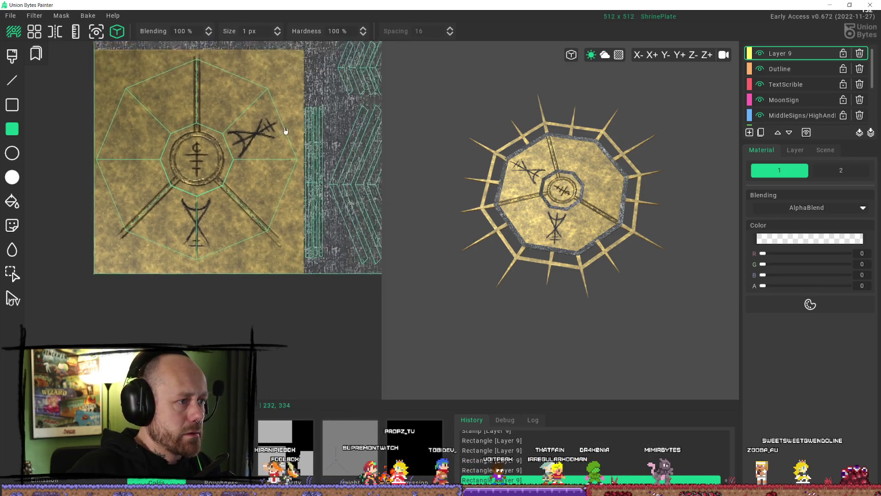
Step: Select and copy the upper-right rune as a stamp, then tilt the 3D preview
click(12, 273)
mouse_move(265, 129)
mouse_down()
mouse_move(183, 192)
mouse_move(193, 187)
mouse_up()
key(ctrl+c)
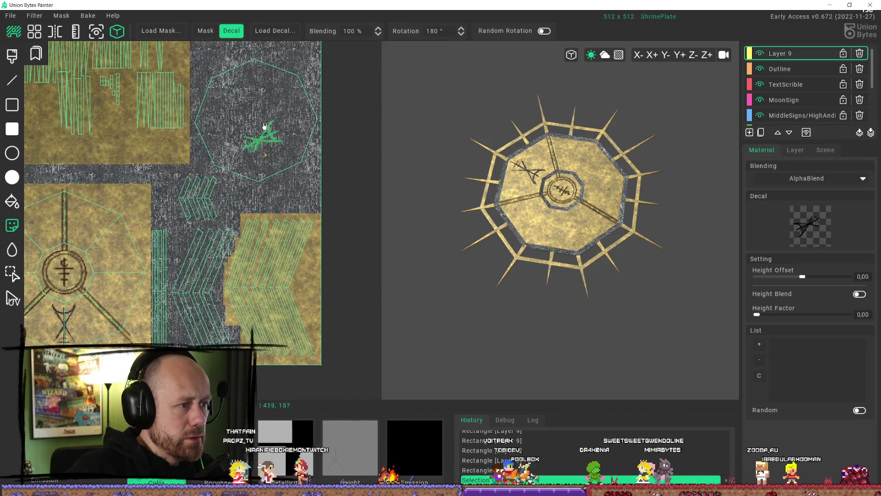
mouse_move(413, 226)
right_down()
mouse_move(497, 147)
mouse_move(497, 74)
mouse_move(495, 328)
right_up()
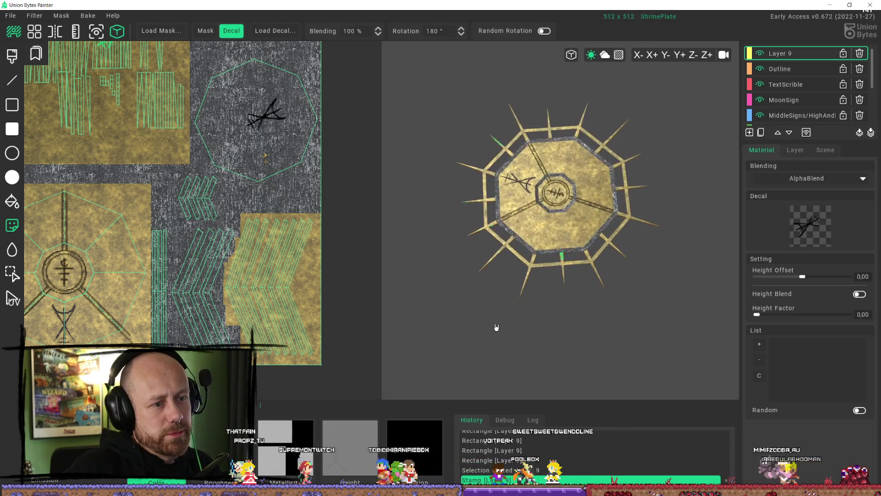
scroll(231, 220, up, 3)
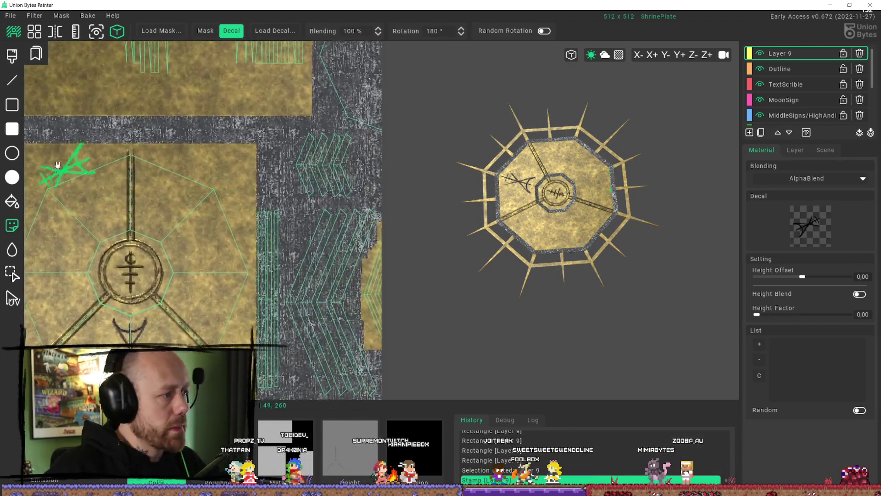
key(b)
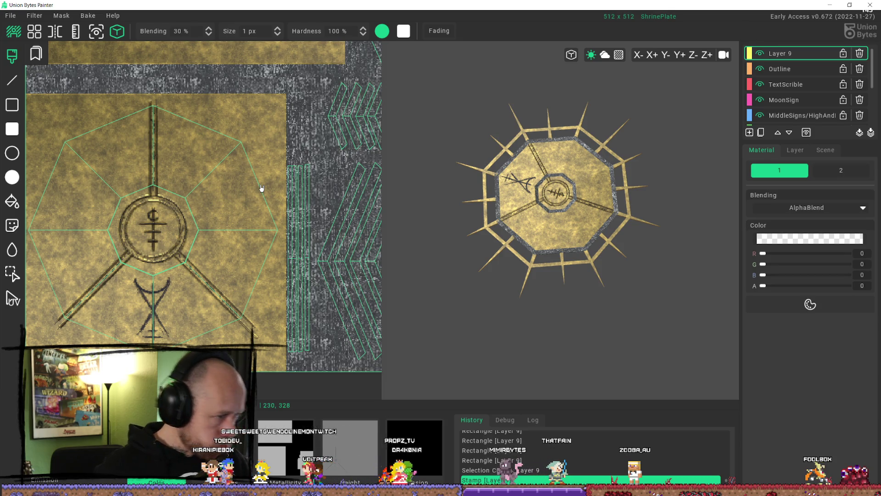
Step: Set the brush colour's alpha to 157 in the Material panel
scroll(554, 228, up, 5)
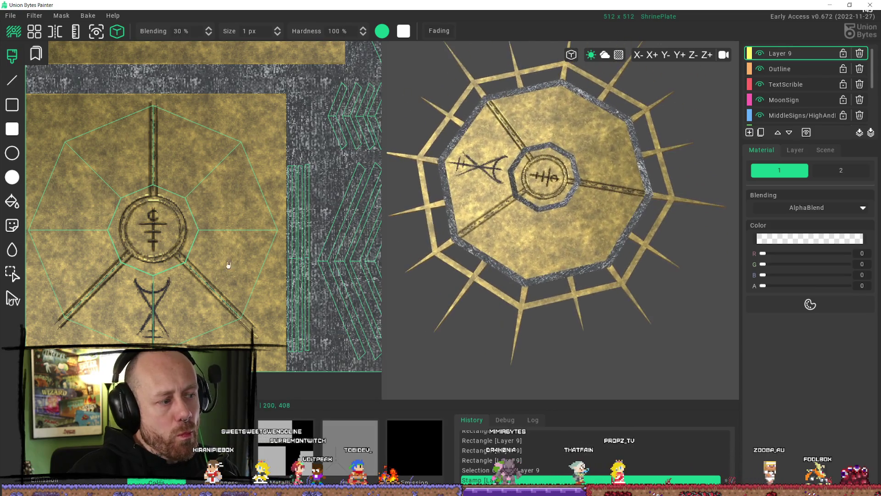
scroll(210, 240, down, 1)
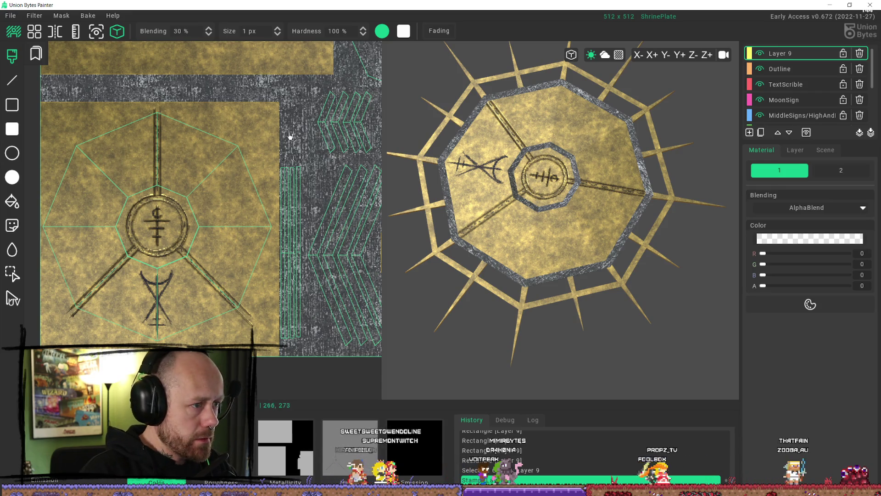
key(x)
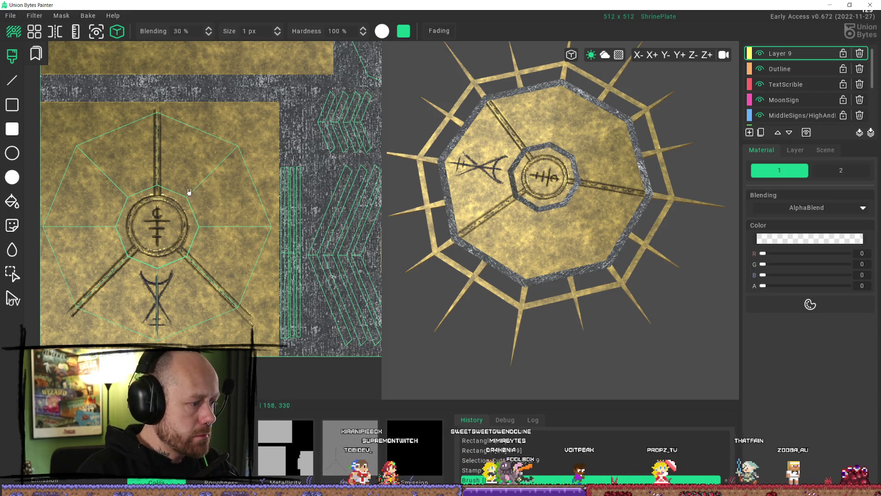
key(x)
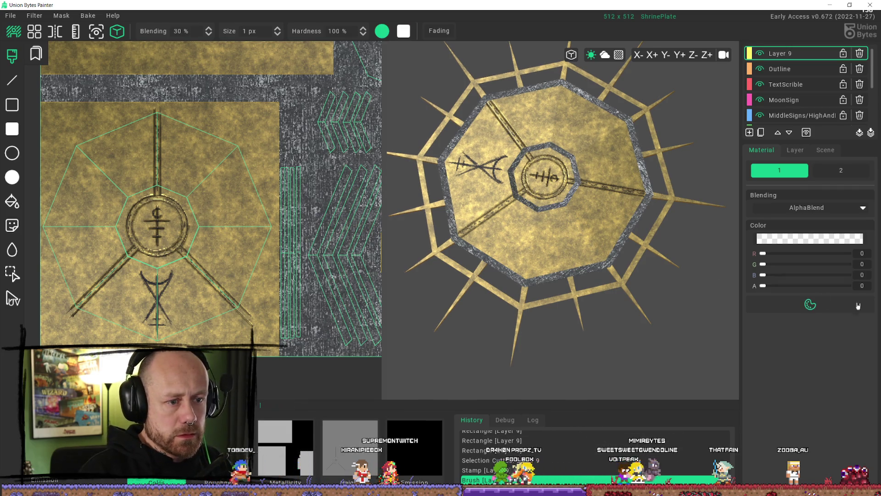
drag(767, 291, 815, 298)
Step: Brush two faint dark curved arcs to the right of the central ring
drag(198, 191, 215, 228)
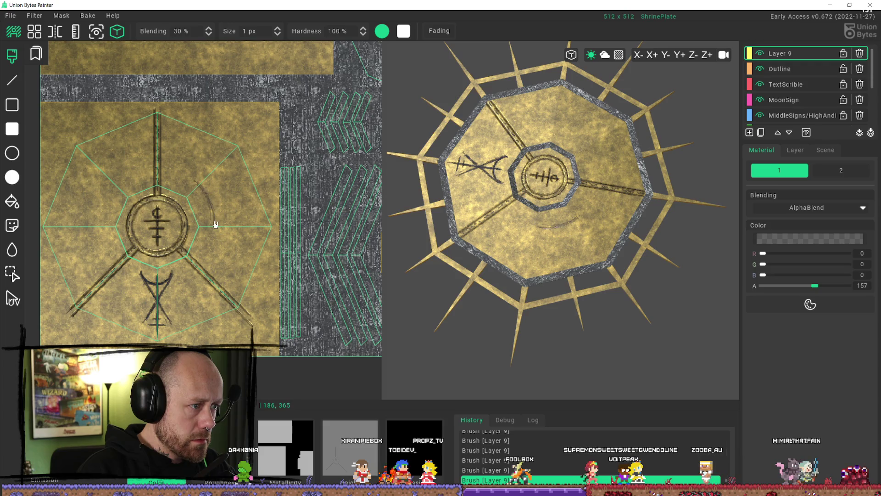
drag(199, 191, 205, 228)
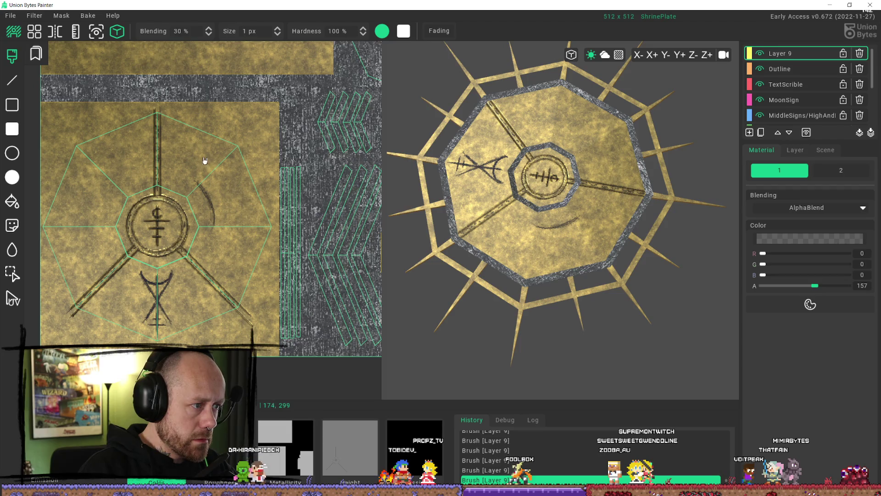
drag(206, 151, 236, 217)
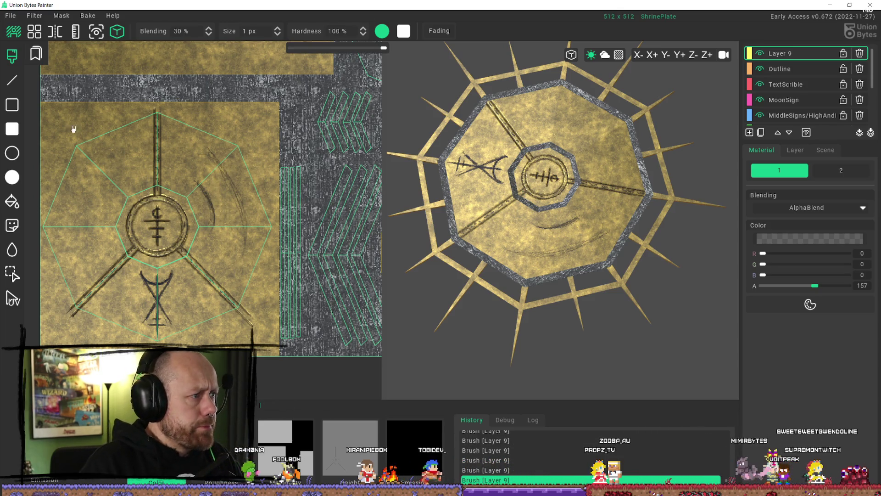
key(r)
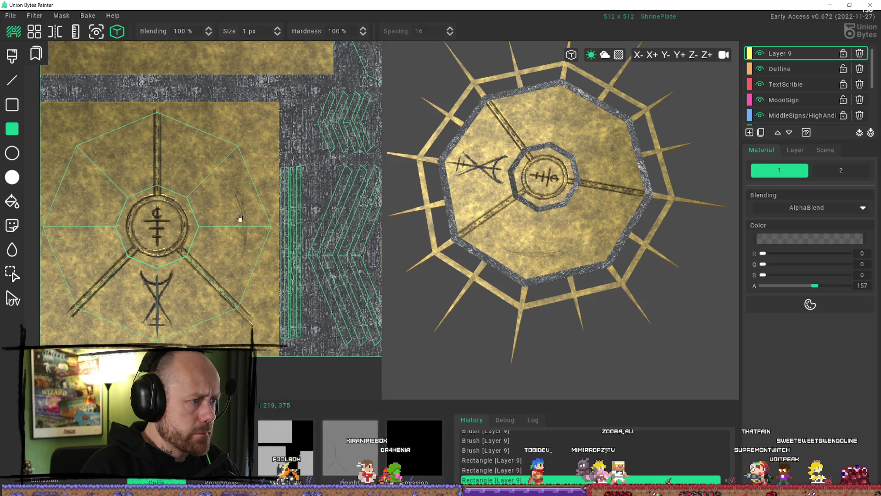
drag(245, 204, 246, 210)
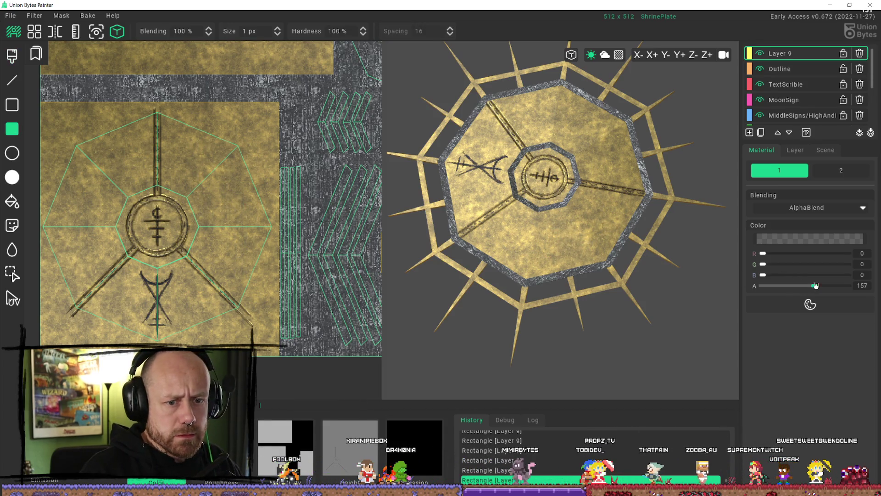
drag(815, 286, 827, 285)
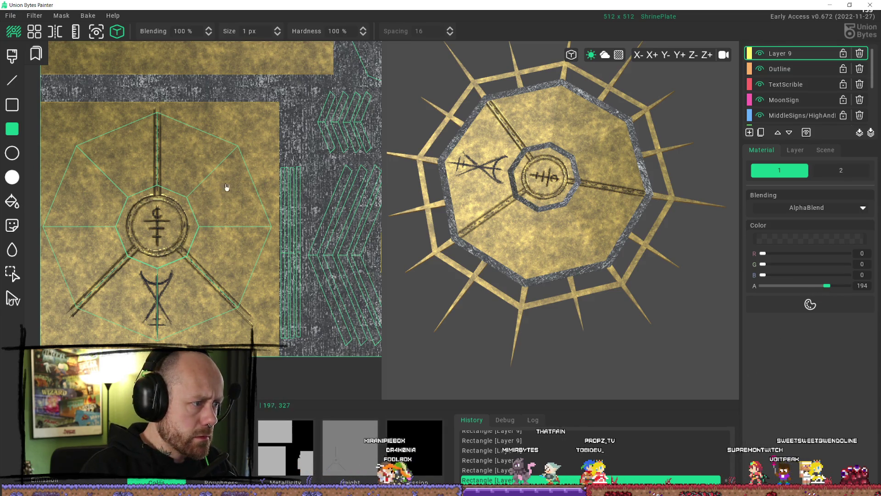
key(b)
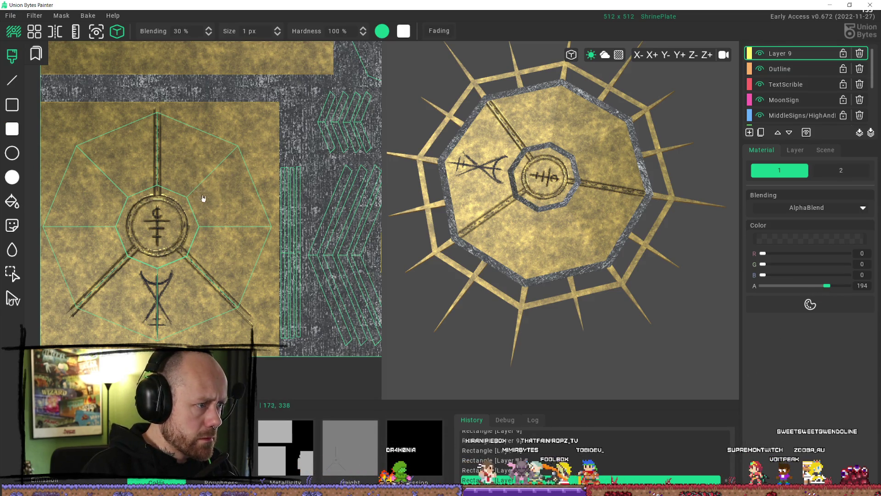
drag(210, 198, 206, 215)
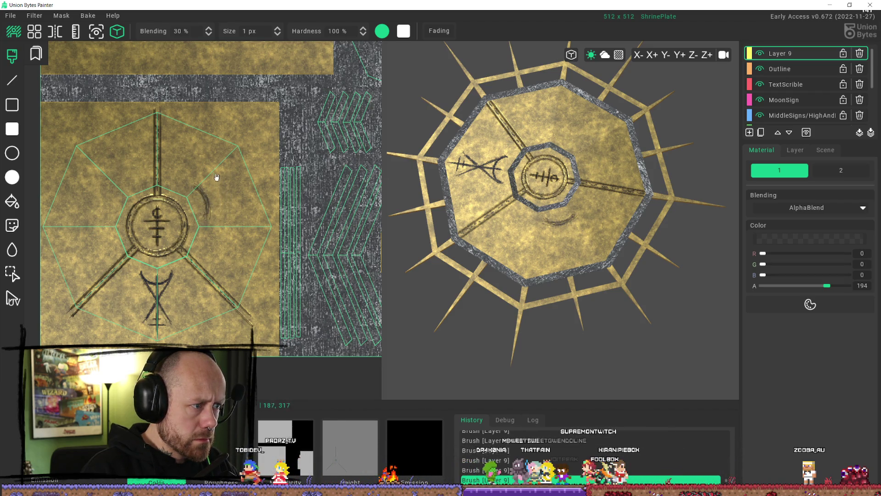
drag(214, 174, 225, 212)
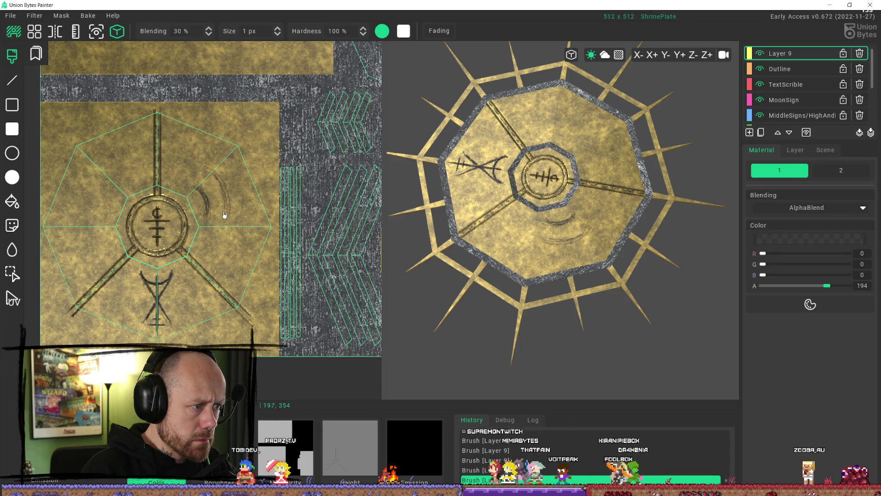
drag(224, 166, 236, 196)
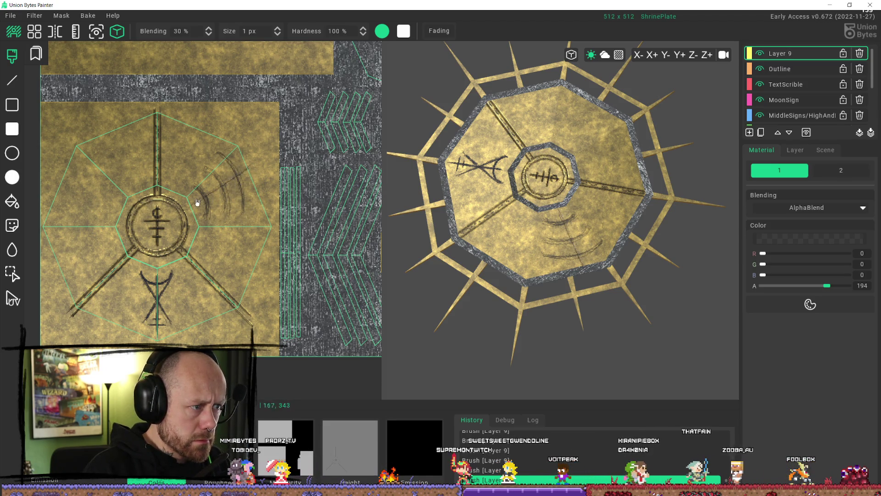
drag(199, 200, 255, 167)
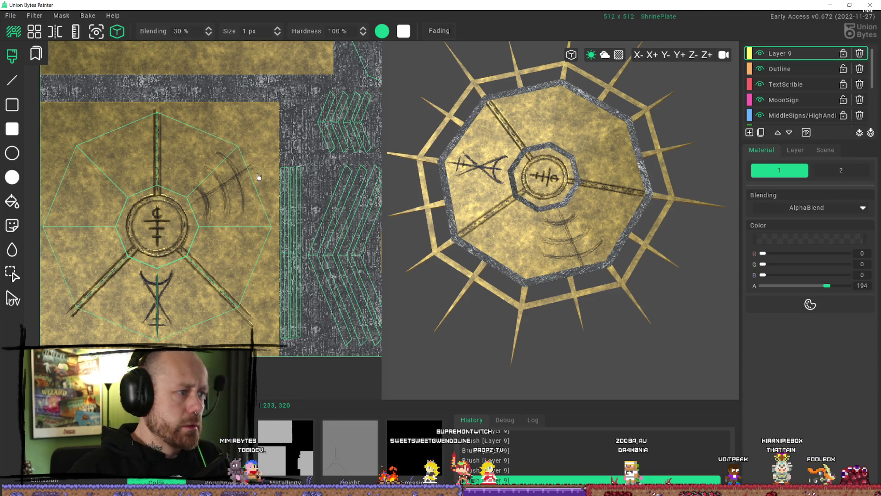
mouse_move(240, 152)
middle_down()
mouse_move(253, 158)
mouse_move(218, 139)
middle_up()
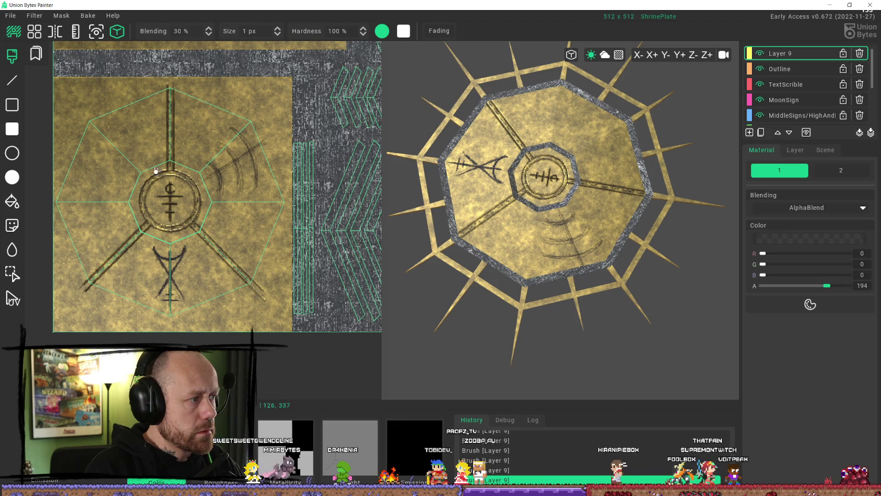
click(12, 249)
mouse_move(210, 157)
alt+mouse_down()
mouse_move(247, 225)
mouse_move(223, 133)
mouse_move(281, 201)
alt+mouse_up()
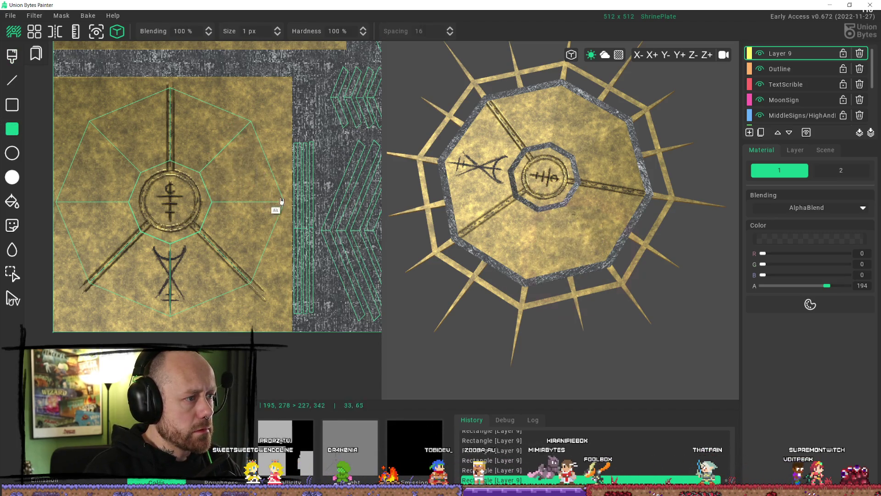
Step: Add Layer 10 and draw a large and a smaller circle around the central symbol
click(749, 133)
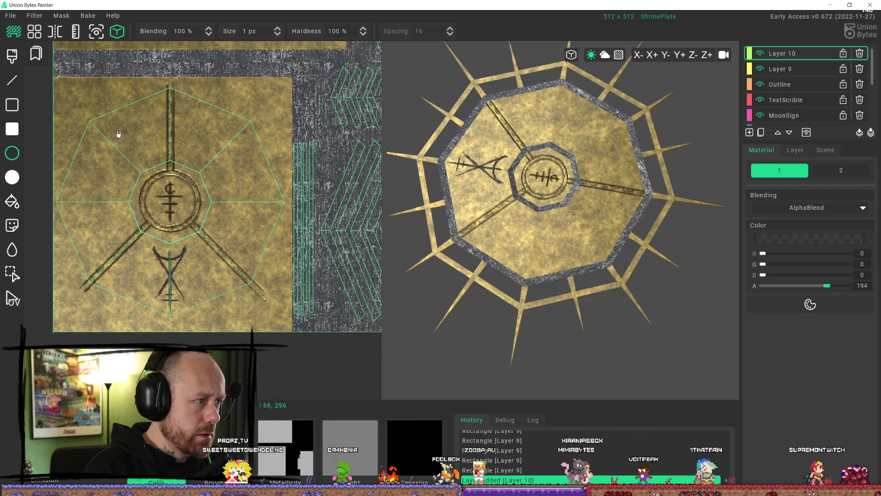
mouse_move(83, 115)
mouse_down()
mouse_move(264, 294)
mouse_move(235, 250)
mouse_move(269, 255)
mouse_move(260, 247)
mouse_up()
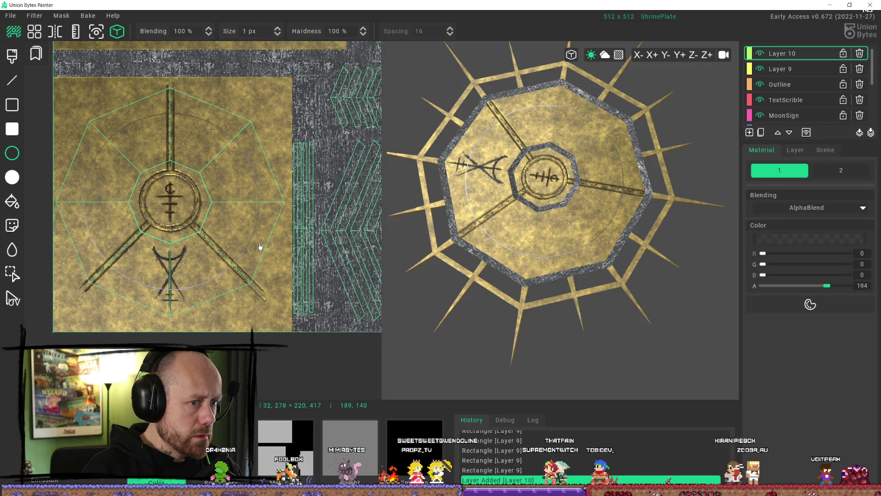
drag(260, 246, 260, 247)
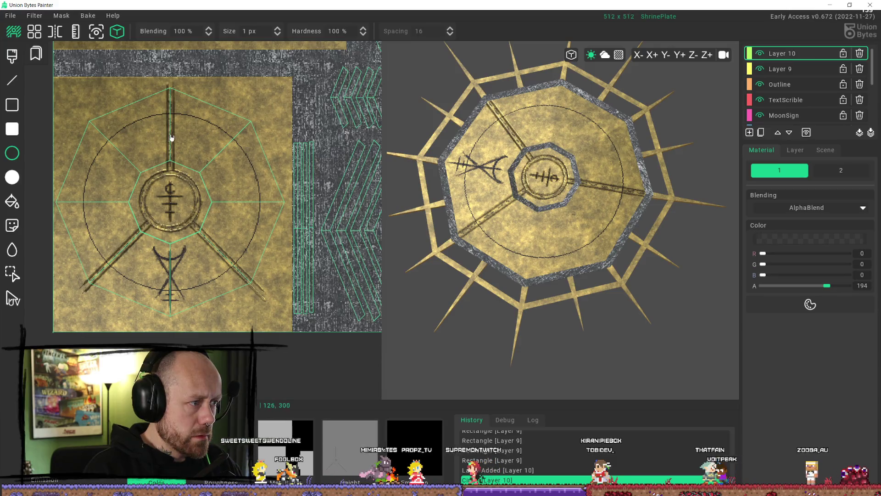
mouse_move(148, 134)
mouse_down()
mouse_move(229, 228)
mouse_move(224, 217)
mouse_up()
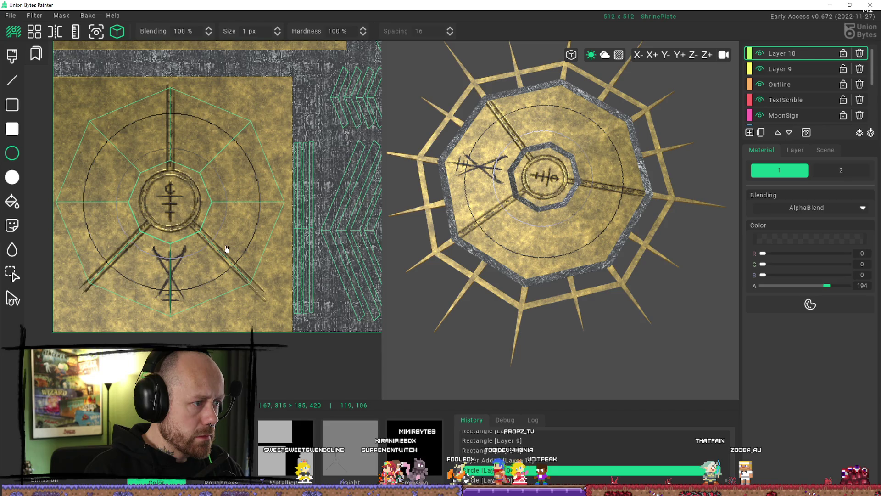
drag(227, 248, 226, 247)
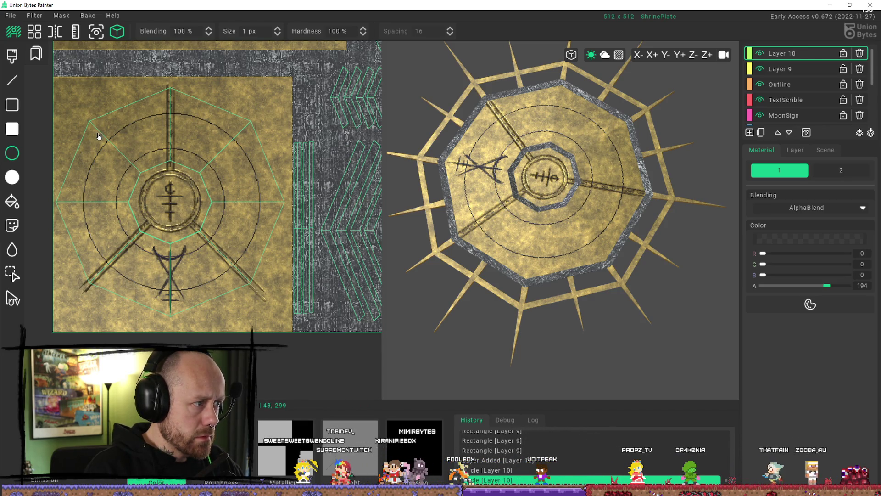
Step: Draw another concentric circle around the centre, undoing two badly sized attempts
mouse_move(88, 131)
mouse_down()
mouse_move(128, 171)
mouse_move(262, 255)
mouse_move(231, 224)
mouse_up()
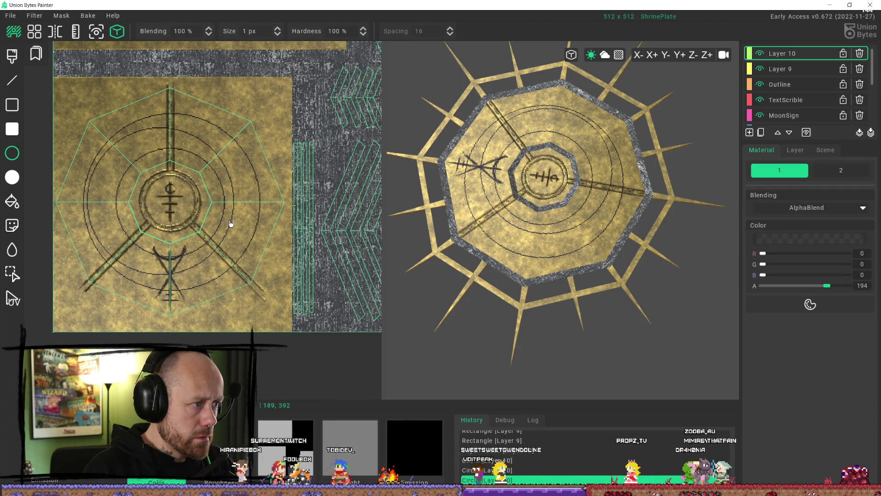
key(ctrl+z)
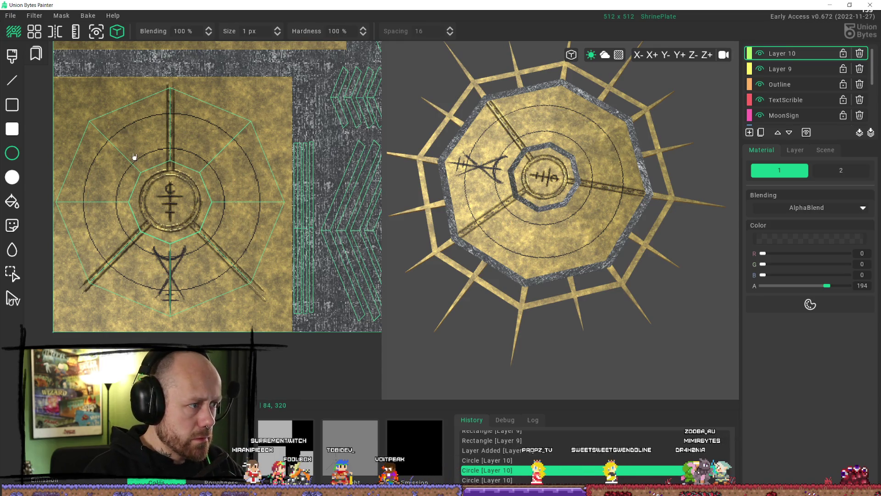
mouse_move(119, 152)
mouse_down()
mouse_move(245, 239)
mouse_move(226, 226)
mouse_up()
key(ctrl+z)
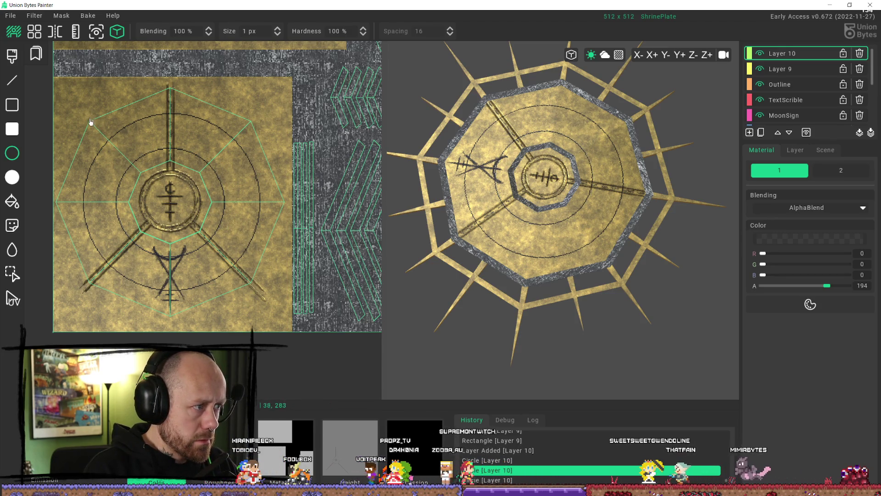
drag(92, 126, 169, 185)
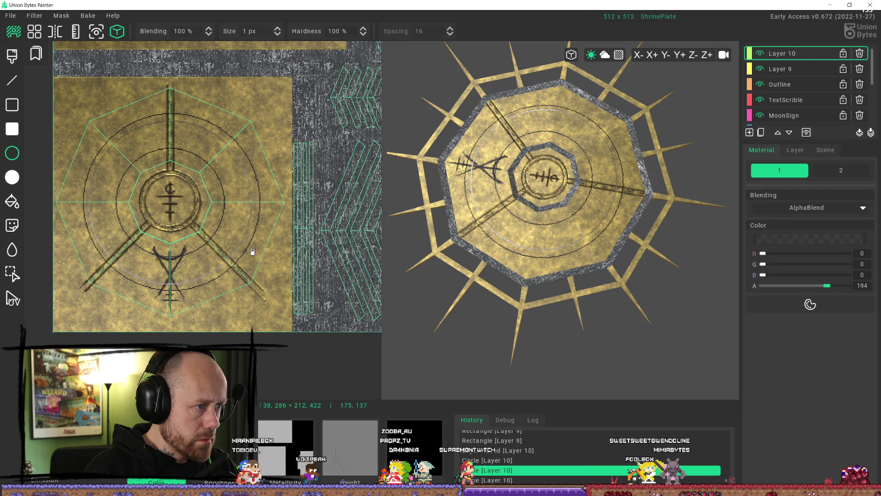
drag(231, 237, 231, 237)
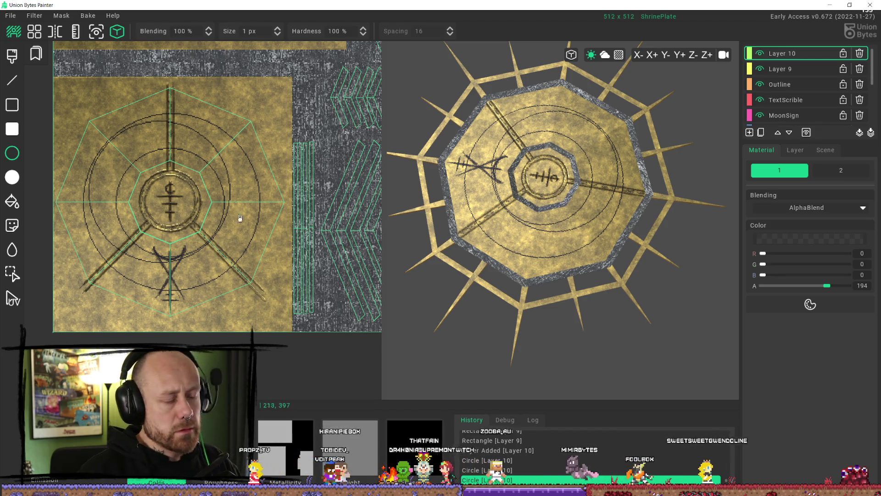
Step: Remove the extra close circle, then try a thicker 2 px circle and undo it
scroll(183, 157, up, 5)
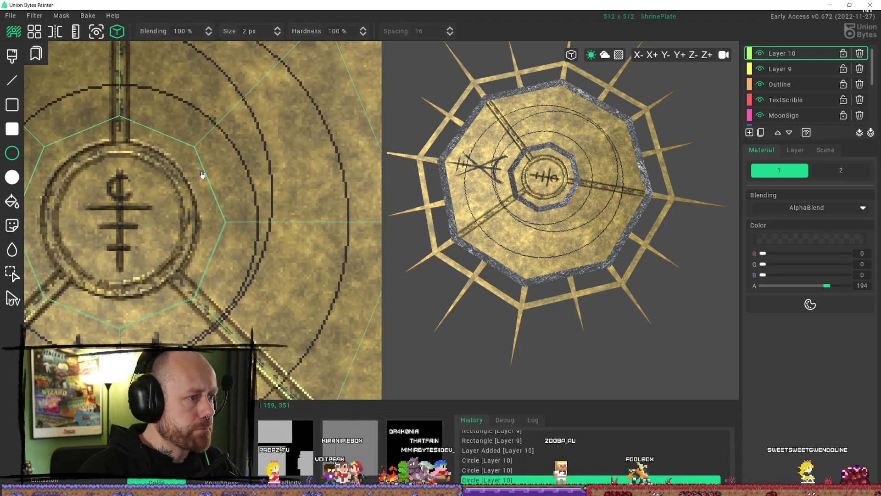
scroll(202, 174, down, 3)
key(ctrl+z)
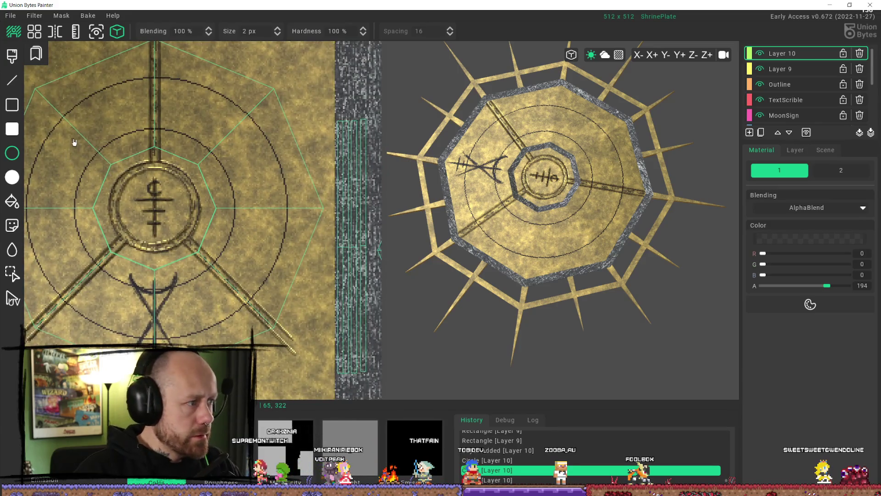
middle_drag(66, 147, 178, 161)
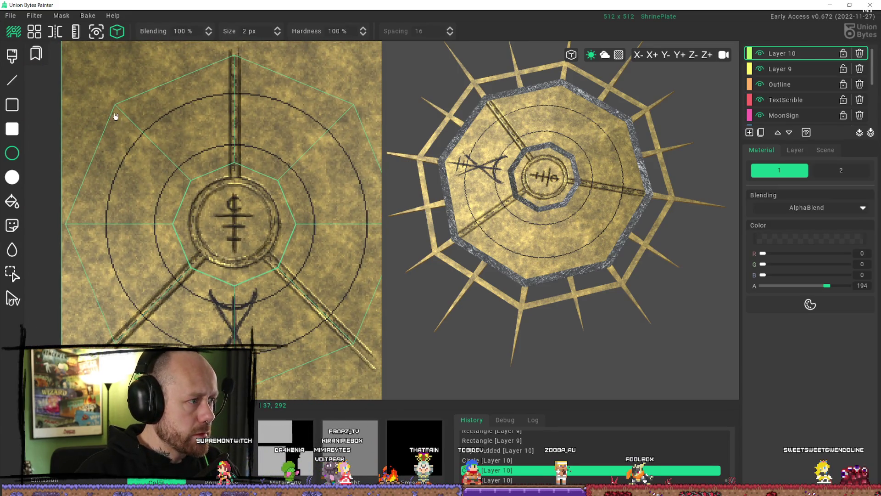
mouse_move(117, 112)
mouse_down()
mouse_move(275, 282)
mouse_move(361, 348)
mouse_move(351, 331)
mouse_up()
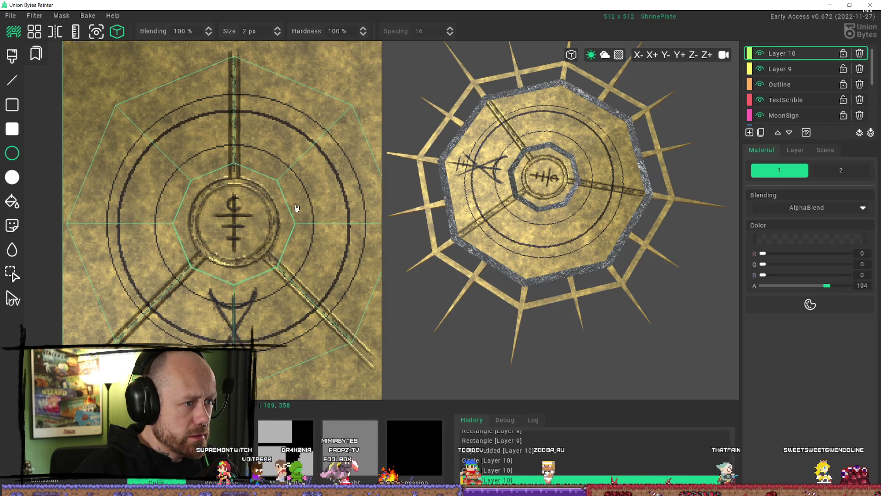
scroll(291, 210, down, 3)
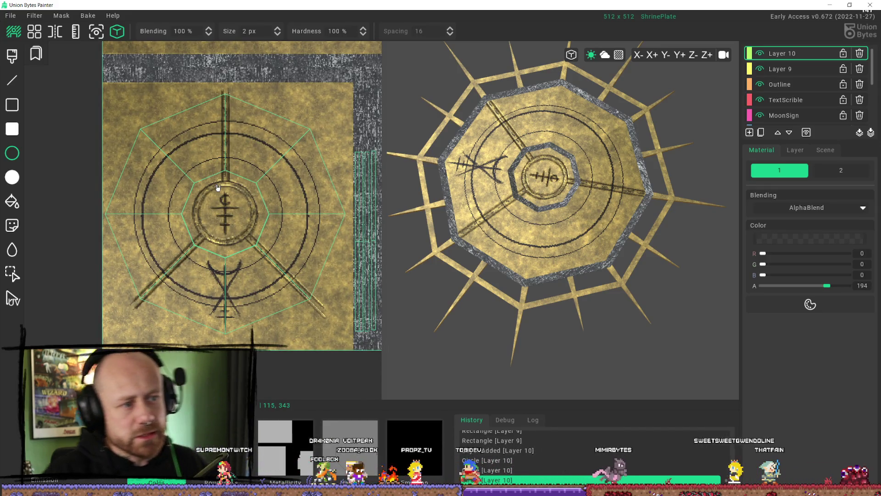
key(ctrl+z)
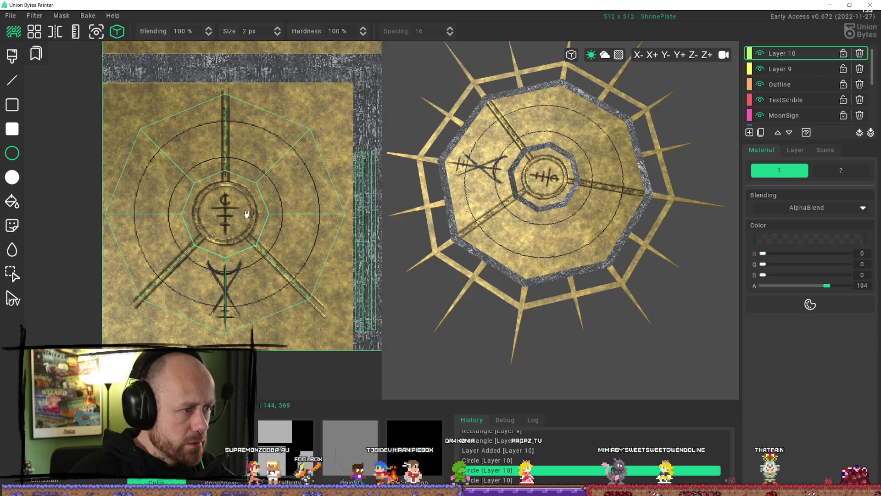
Step: Set stroke size back to 1 px and draw a small circle at the plate's upper-left corner
drag(219, 200, 225, 208)
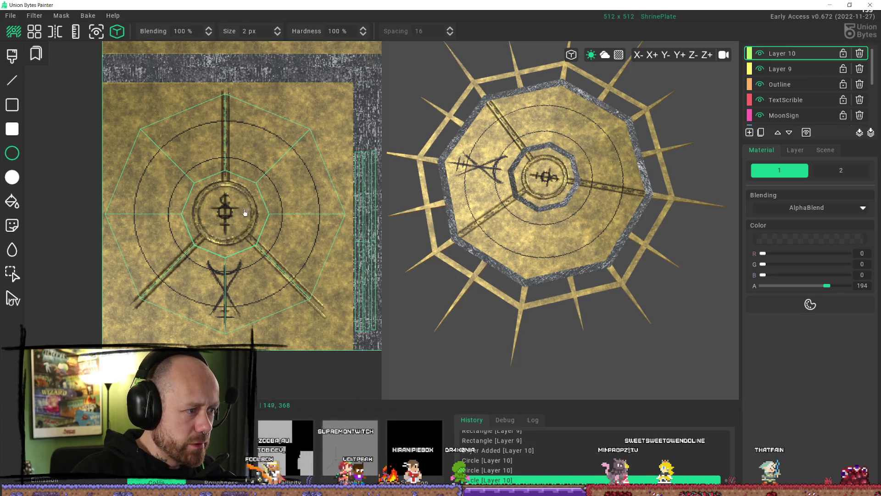
click(277, 36)
click(181, 169)
mouse_move(124, 112)
mouse_down()
mouse_move(181, 159)
mouse_move(154, 134)
mouse_up()
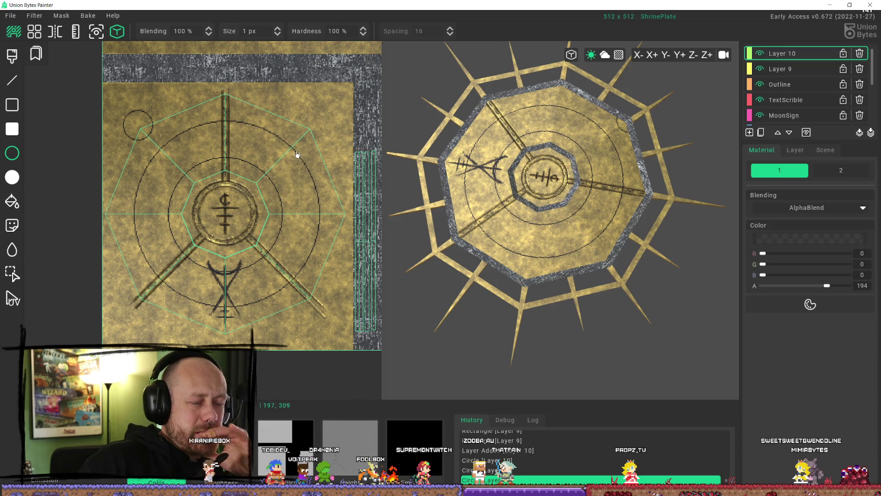
Step: Remove the small corner circle from Layer 10
key(ctrl+z)
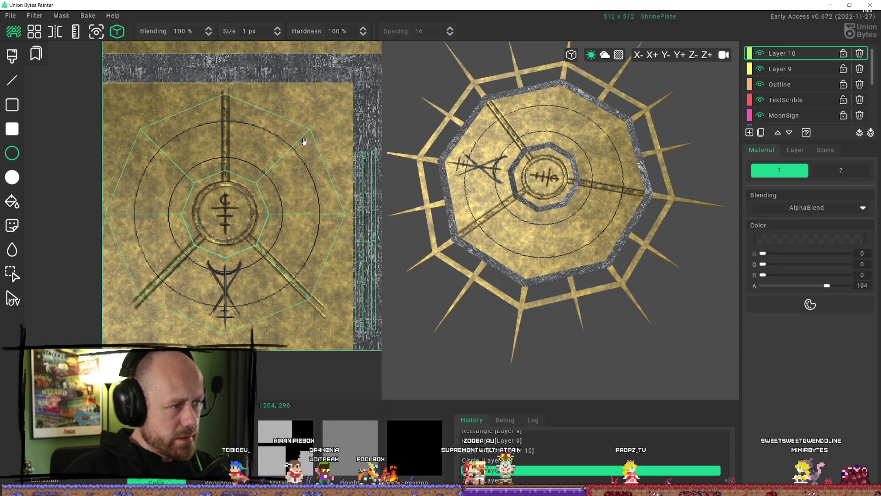
scroll(310, 177, up, 5)
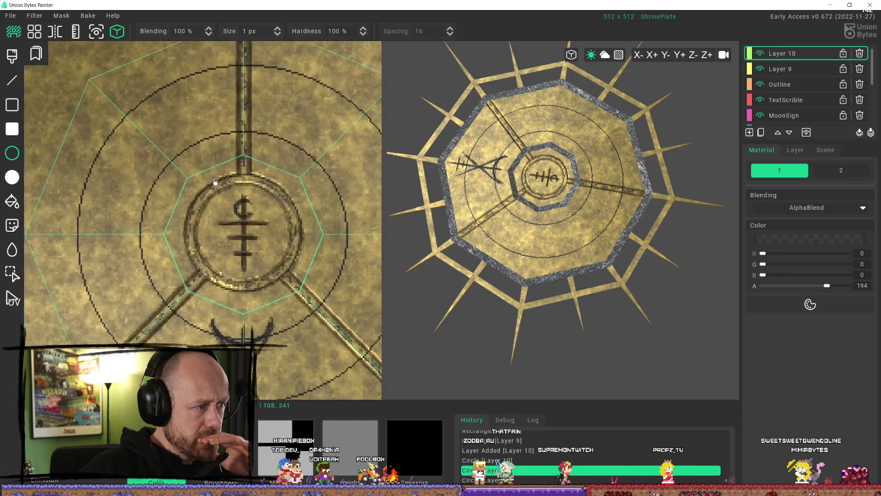
scroll(258, 186, down, 3)
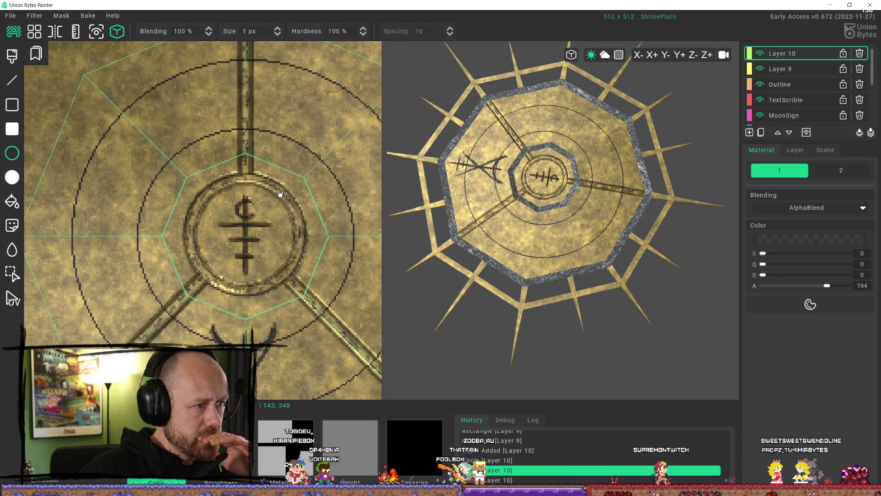
scroll(291, 196, down, 3)
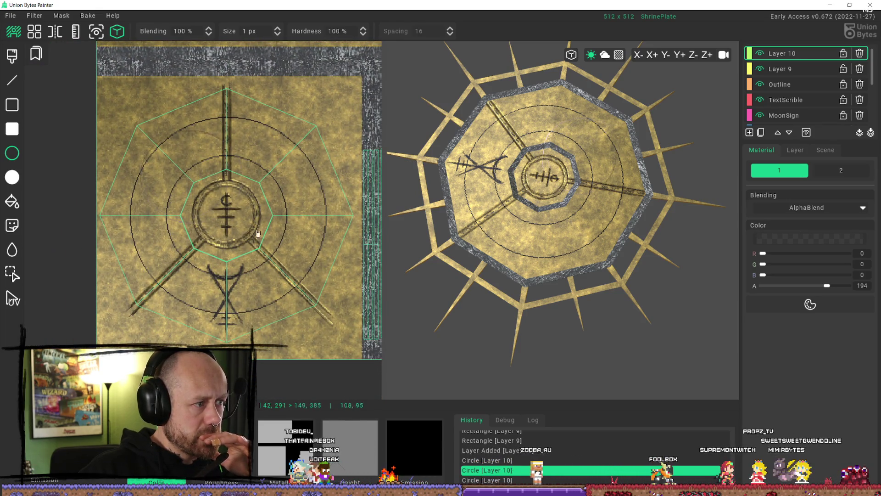
Step: Draw a new thin concentric ring around the central symbol, sizing it to fit
mouse_move(299, 277)
mouse_down()
mouse_move(318, 311)
mouse_move(315, 296)
mouse_up()
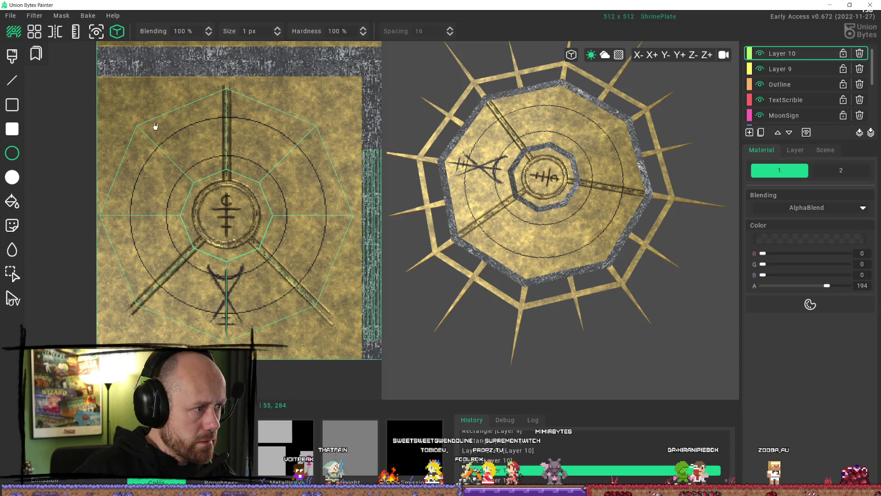
drag(147, 138, 235, 215)
drag(314, 297, 310, 291)
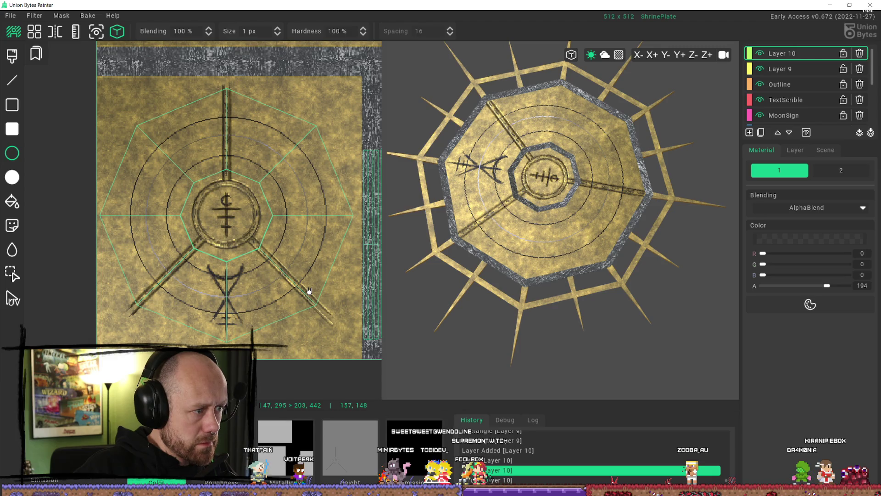
drag(309, 291, 309, 291)
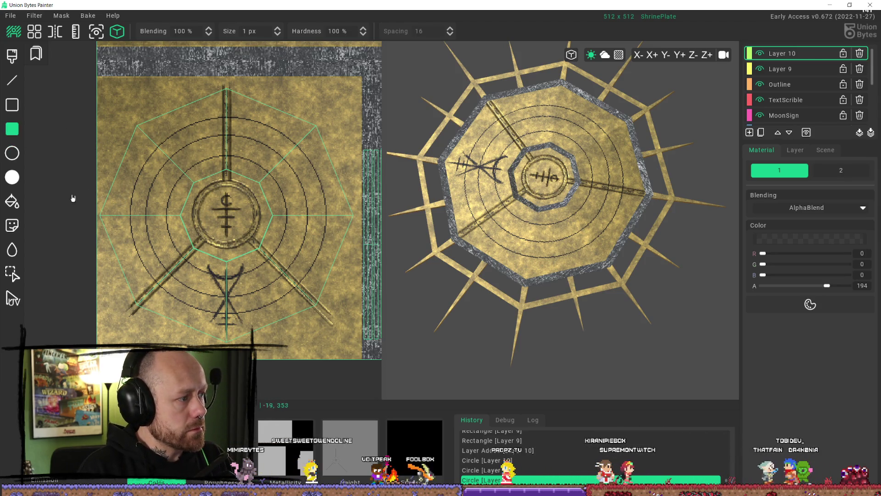
click(12, 58)
Step: Sample solid black as the brush colour and raise the brush blending to 100%
ctrl+scroll(427, 125, up, 5)
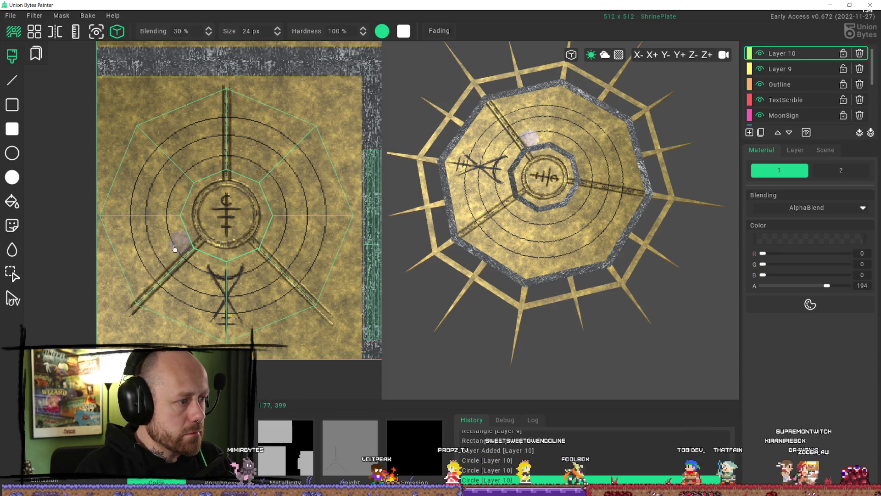
click(127, 281)
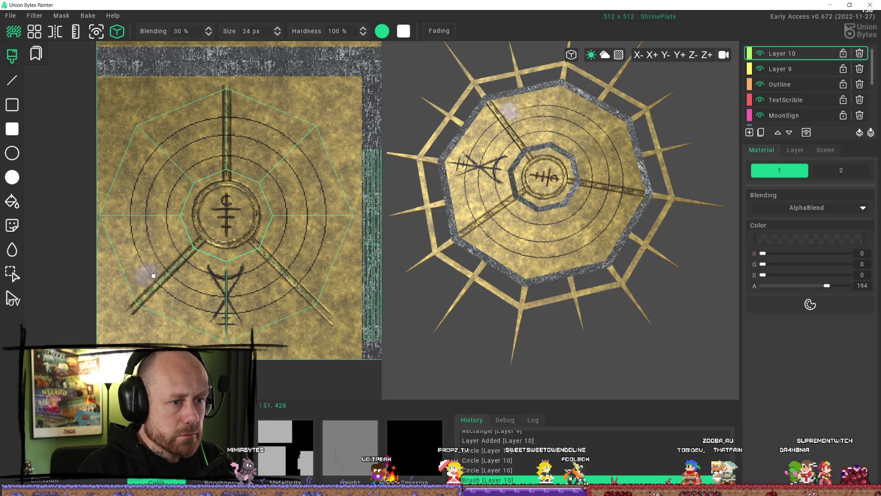
alt+click(158, 255)
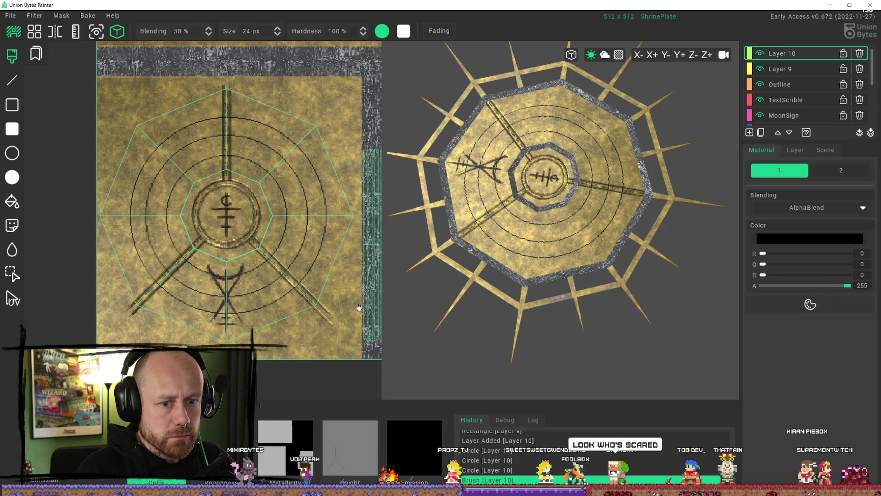
shift+click(184, 247)
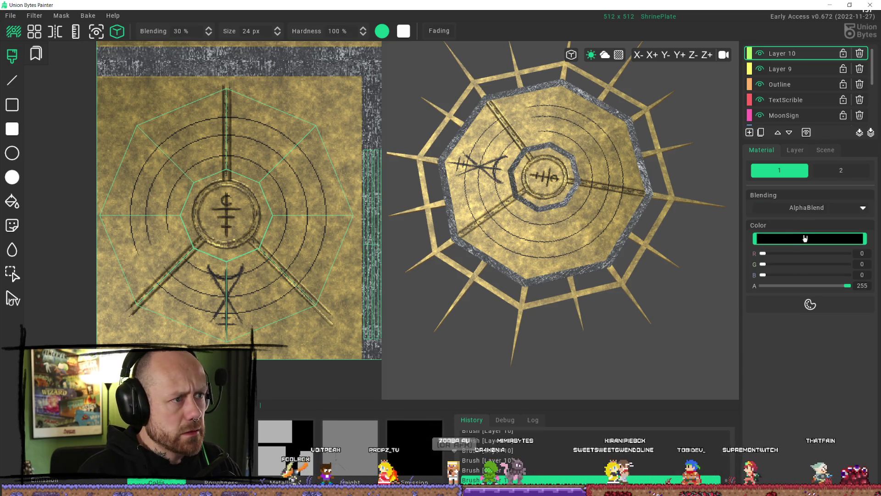
mouse_move(203, 53)
drag(203, 53, 220, 51)
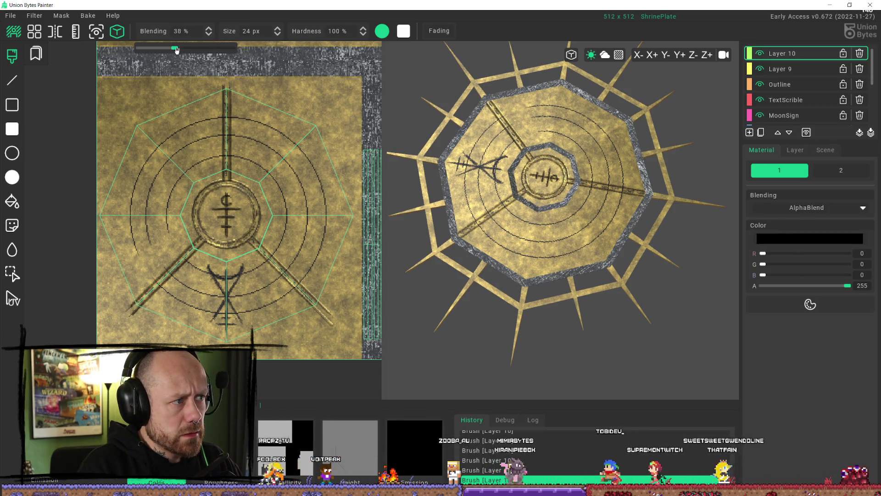
Step: Paint out the rings along the top, lower-left and lower-right grooves and around the lower rune
mouse_move(203, 252)
mouse_down()
mouse_move(173, 305)
mouse_move(165, 294)
mouse_move(174, 244)
mouse_up()
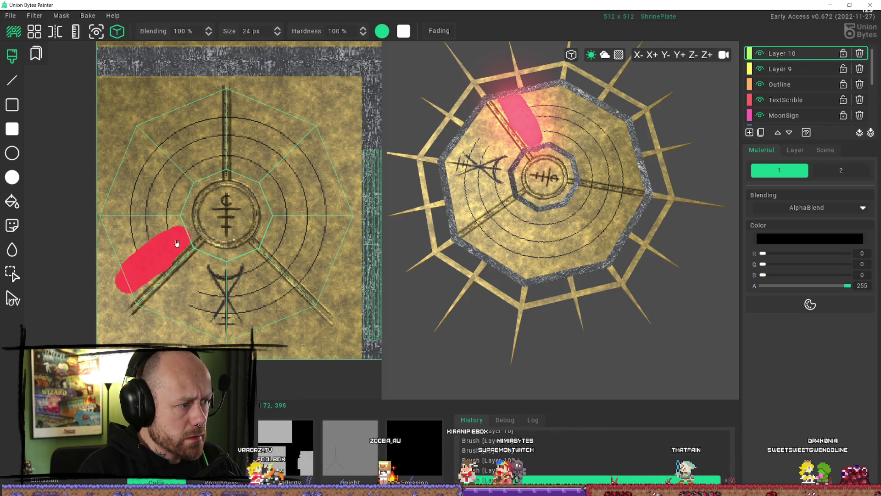
key(ctrl+z)
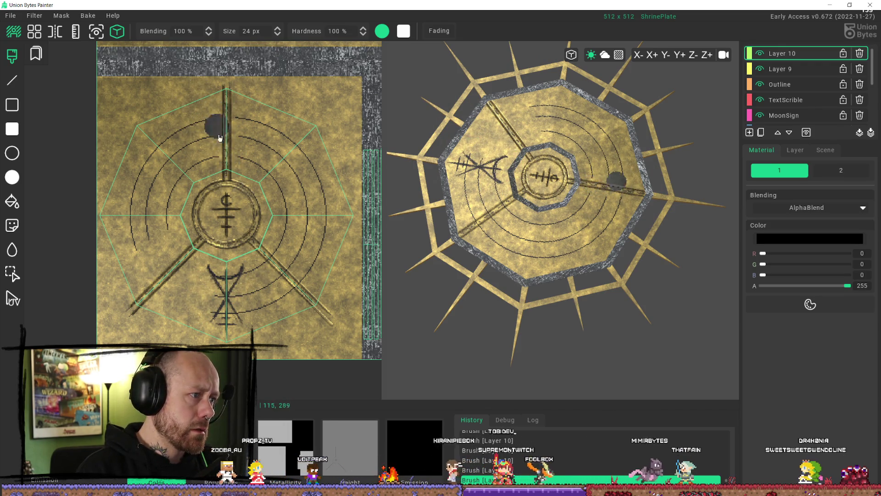
drag(211, 126, 208, 111)
key(ctrl+z)
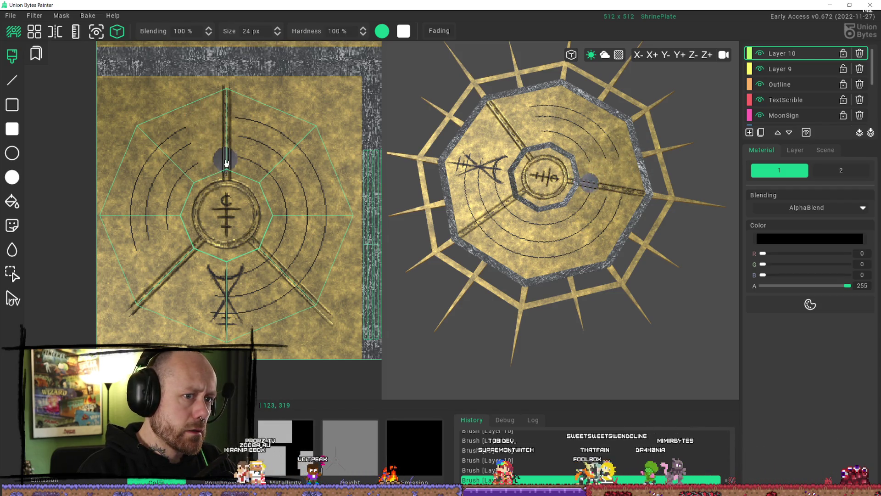
click(240, 112)
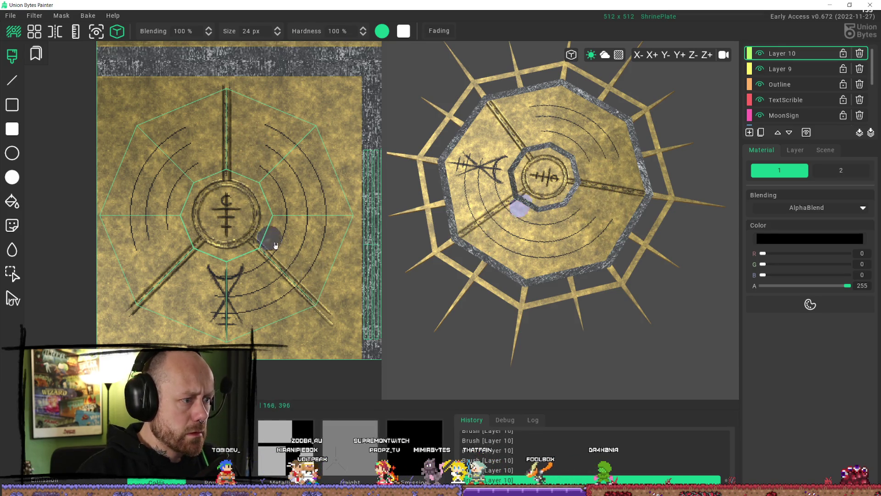
click(286, 251)
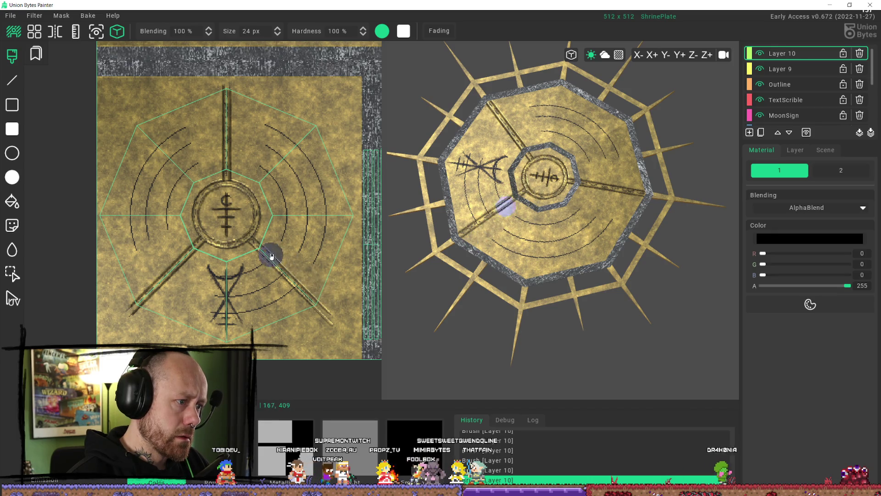
drag(262, 261, 299, 304)
mouse_move(239, 307)
mouse_down()
mouse_move(236, 270)
mouse_move(216, 321)
mouse_move(220, 280)
mouse_up()
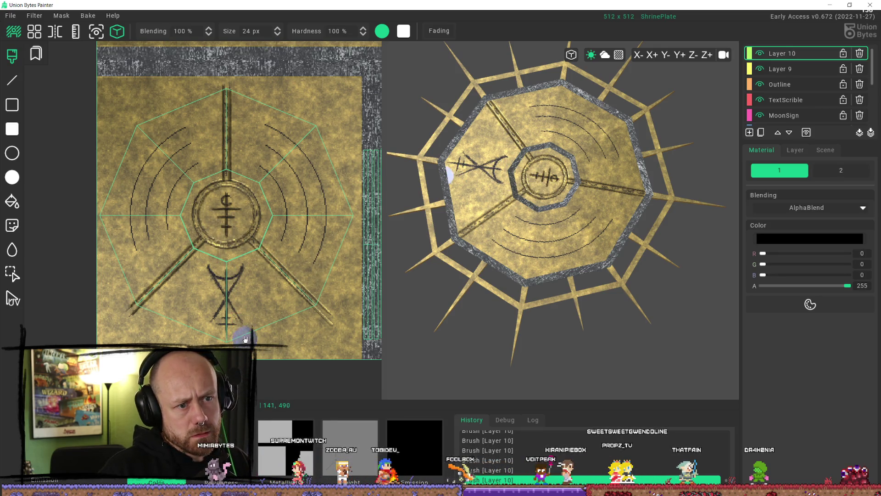
Step: Swap the primary and secondary colours and readjust the brush blending
key(x)
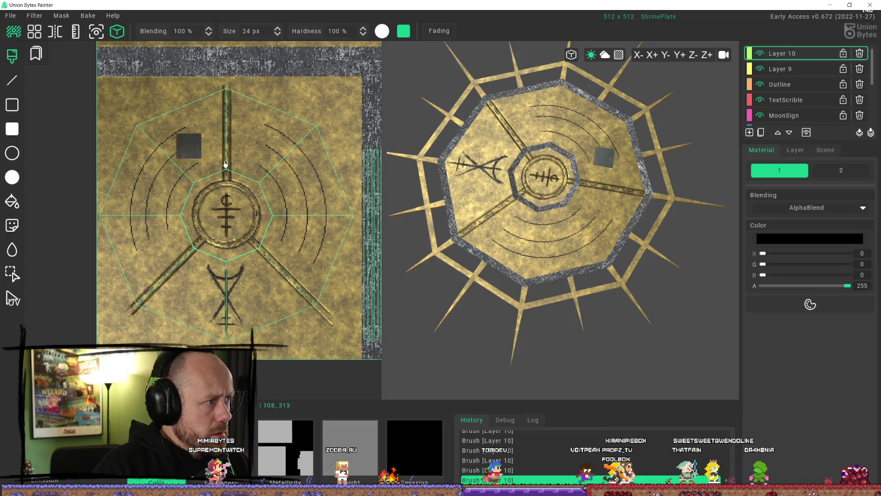
mouse_move(240, 25)
drag(235, 49, 219, 48)
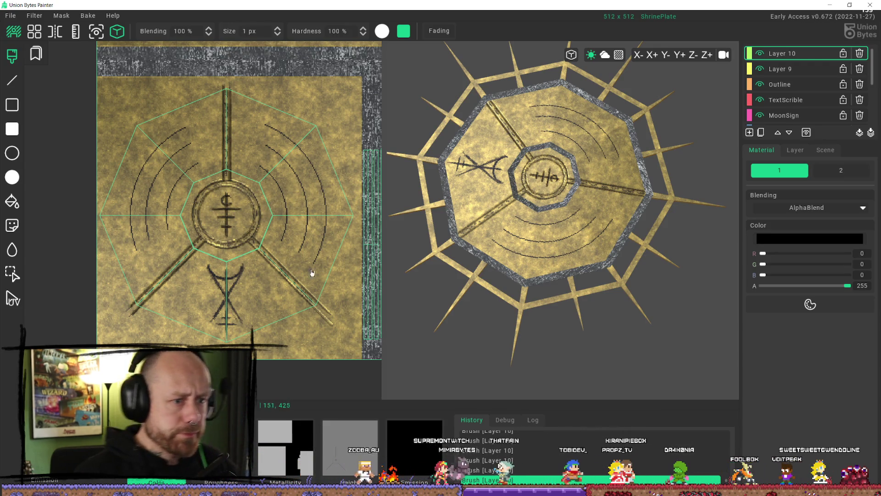
scroll(280, 272, up, 3)
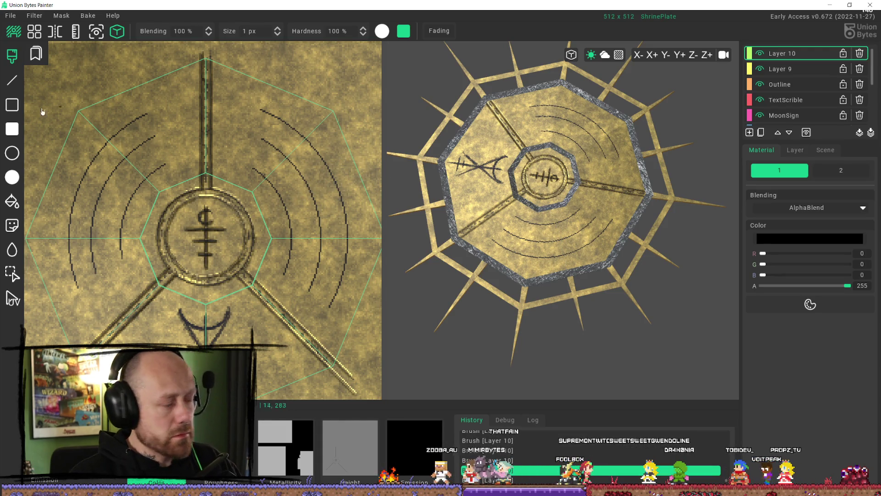
Step: Draw a straight line from the central ring out toward the right edge
key(l)
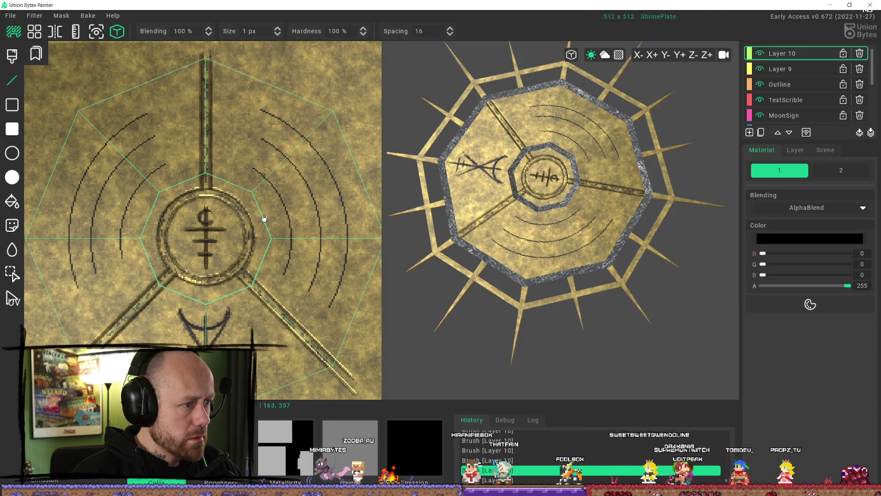
drag(263, 218, 327, 194)
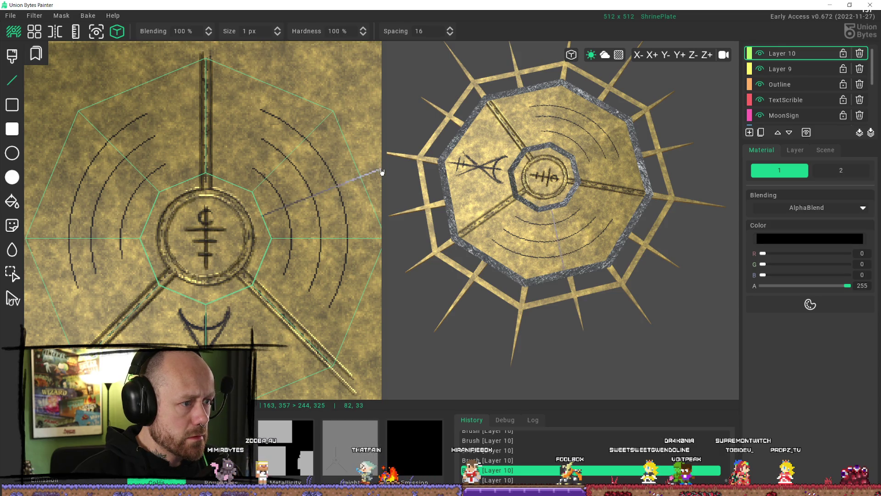
drag(383, 170, 382, 169)
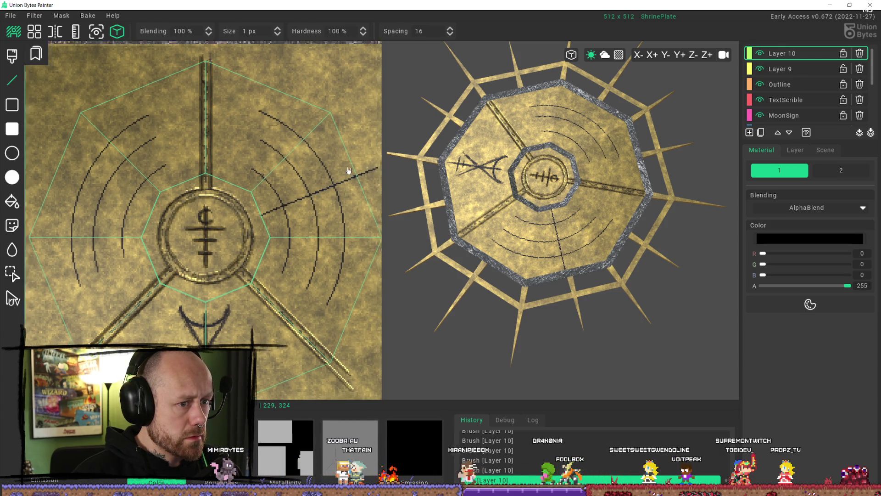
scroll(302, 168, down, 4)
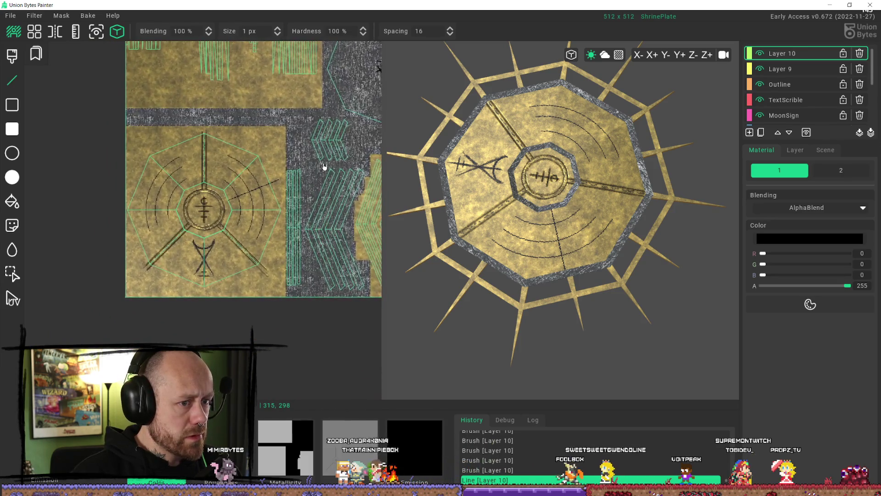
scroll(202, 189, up, 3)
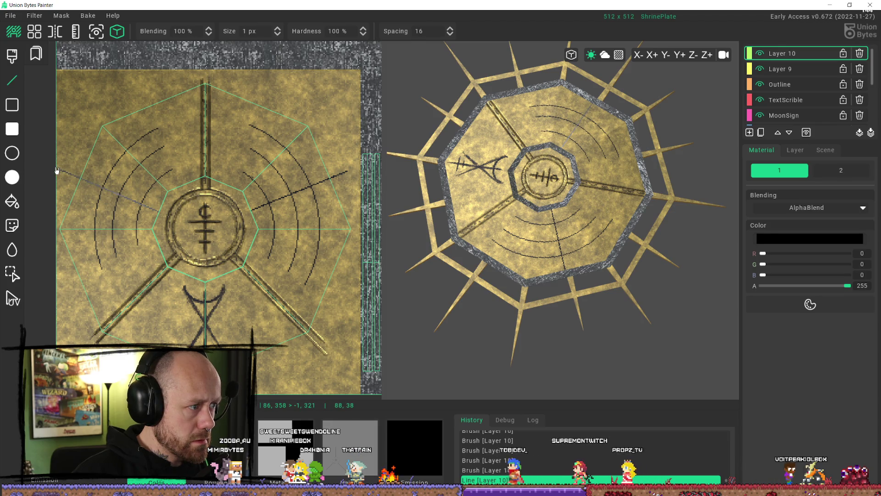
scroll(203, 219, down, 3)
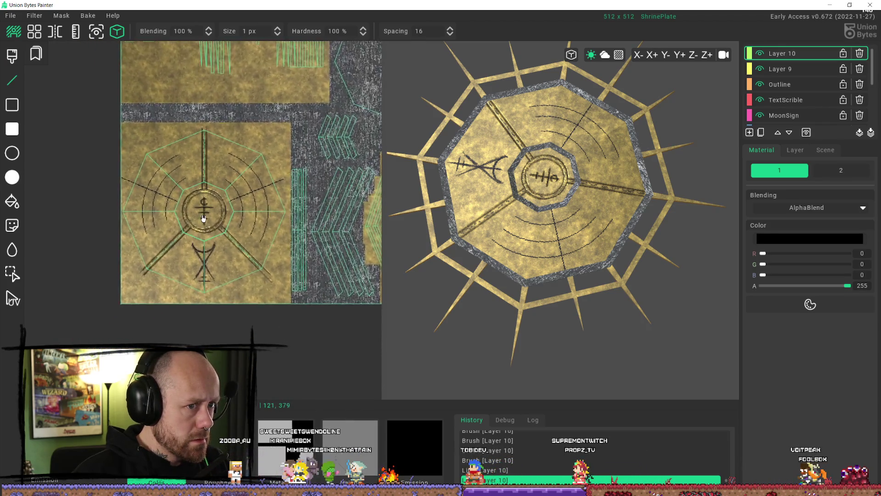
scroll(250, 221, up, 2)
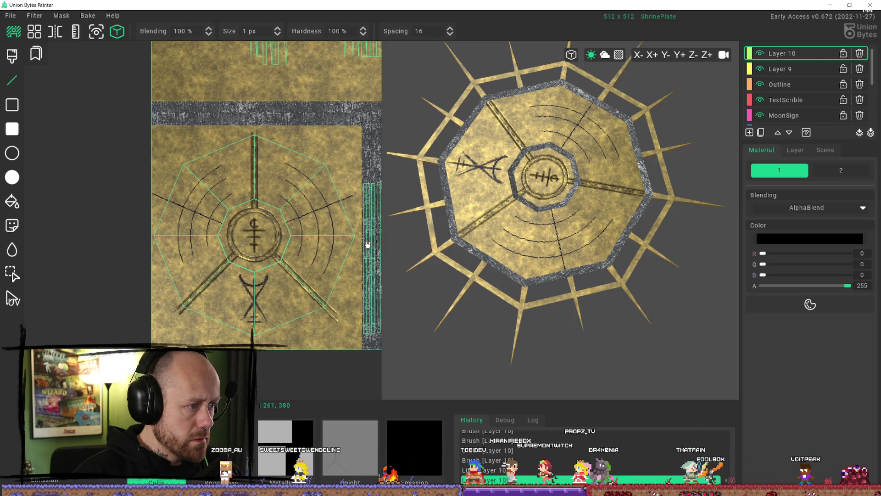
Step: Redraw the up-right line from the centre after an undo, and add another rightward line
drag(252, 238, 259, 236)
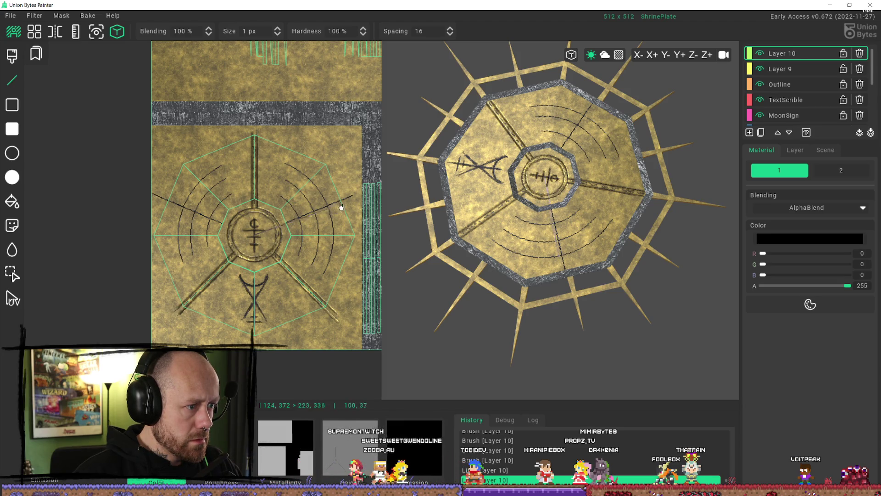
drag(338, 208, 353, 199)
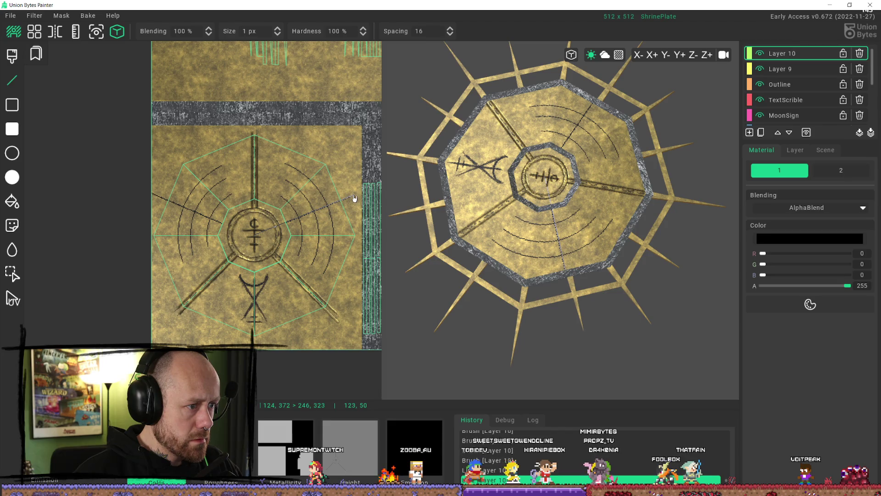
drag(355, 198, 355, 197)
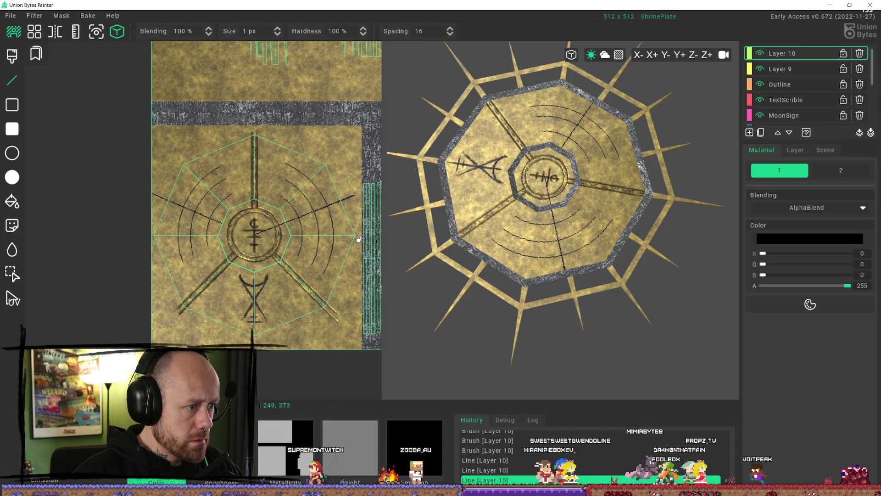
key(ctrl+z)
key(ctrl+z)
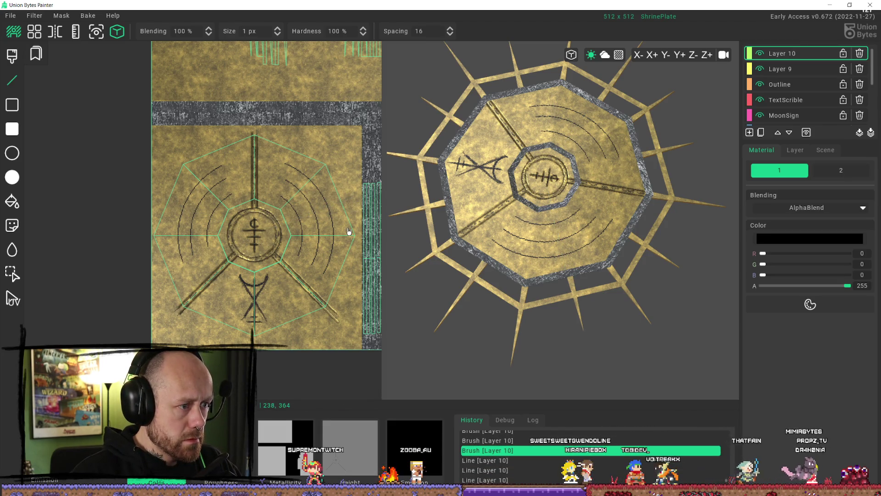
drag(256, 240, 360, 197)
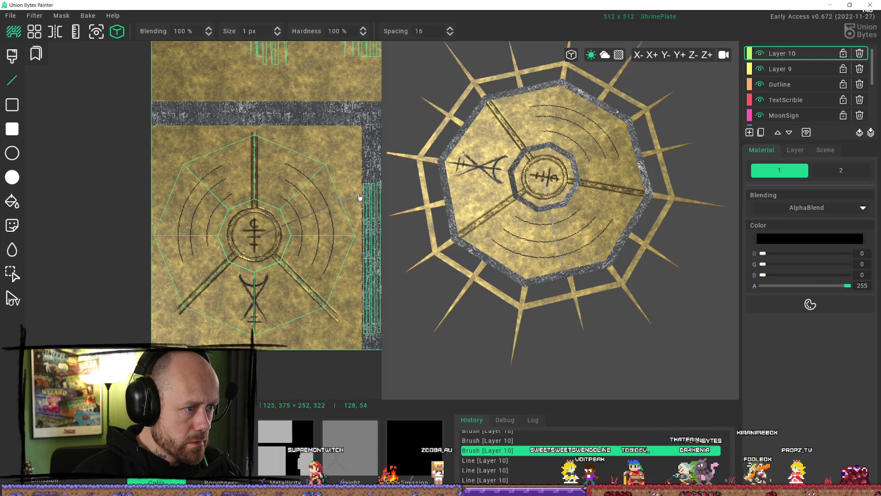
click(360, 196)
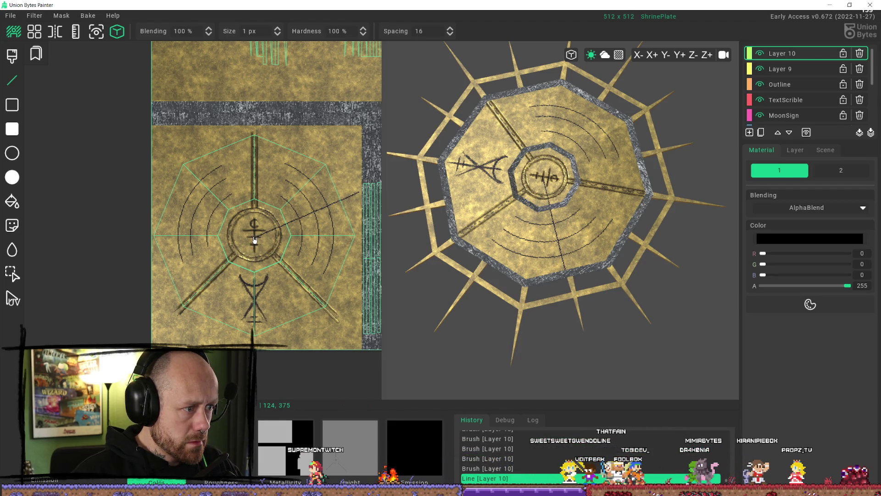
click(141, 188)
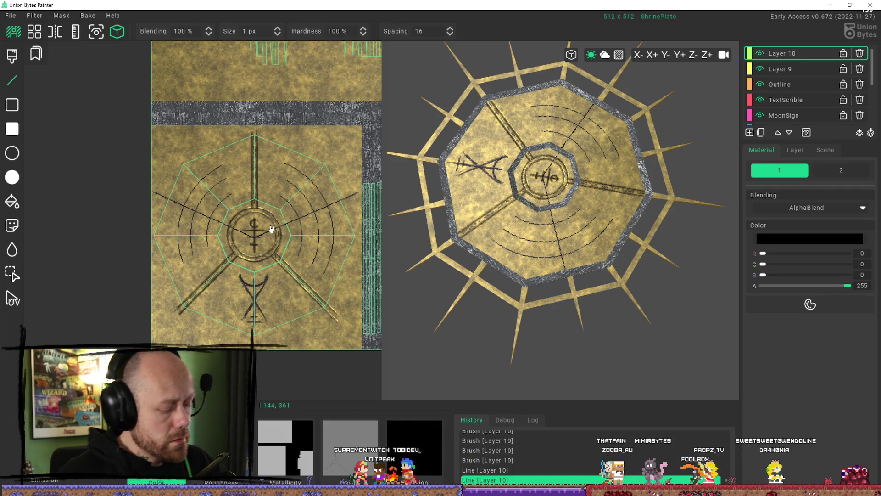
Step: Clean up the line ends beside the central ring with the brush
key(b)
mouse_move(233, 213)
mouse_down()
mouse_move(226, 233)
mouse_move(257, 235)
mouse_up()
mouse_move(278, 45)
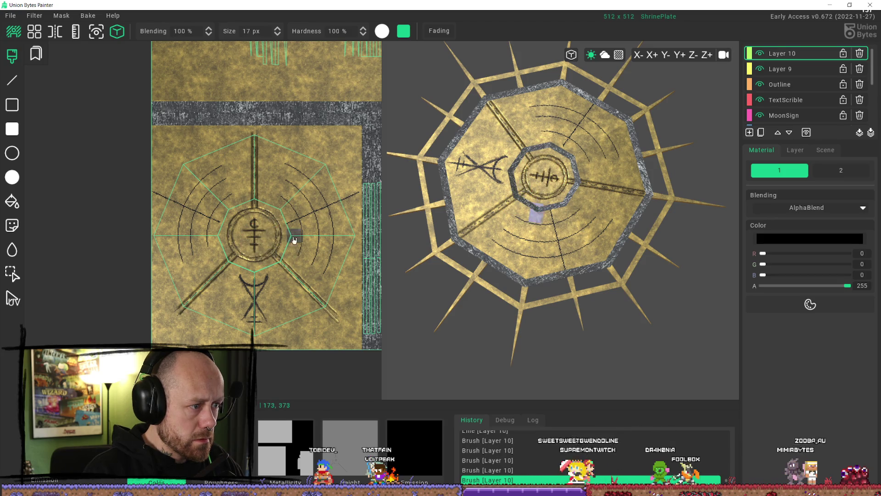
Step: Undo the stray diagonal stroke on Layer 10 and check the plate in the 3D view
click(354, 191)
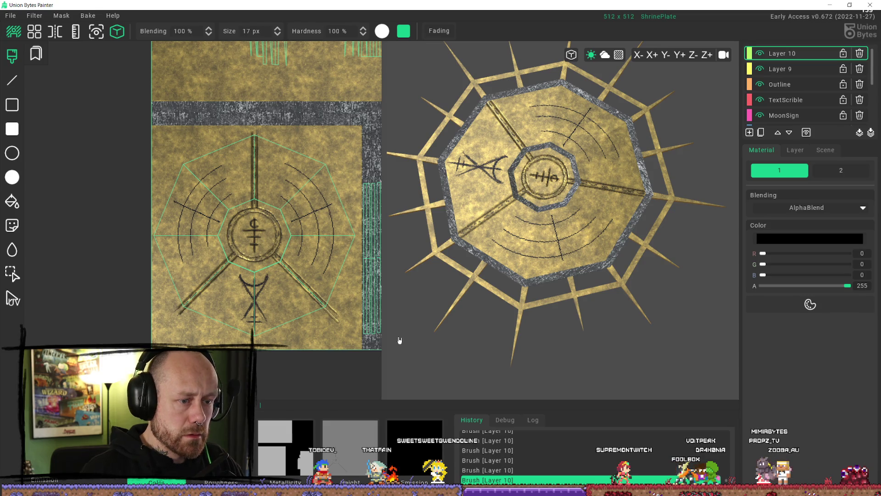
mouse_move(430, 271)
middle_down()
mouse_move(599, 299)
mouse_move(617, 313)
middle_up()
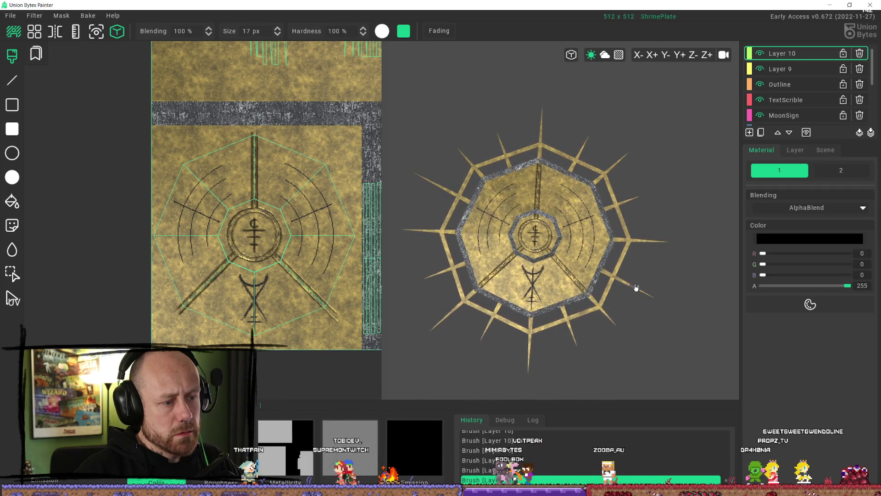
key(ctrl+y)
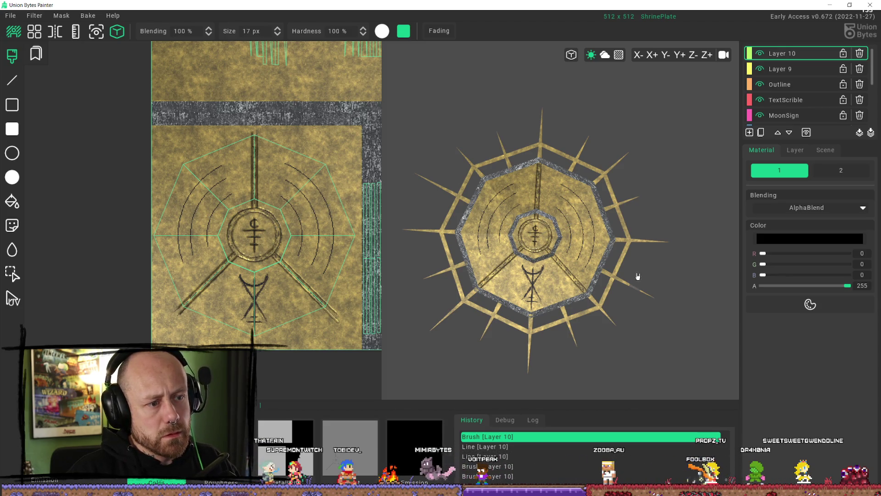
key(ctrl+z)
mouse_move(637, 288)
mouse_down()
mouse_move(641, 320)
mouse_move(627, 309)
mouse_up()
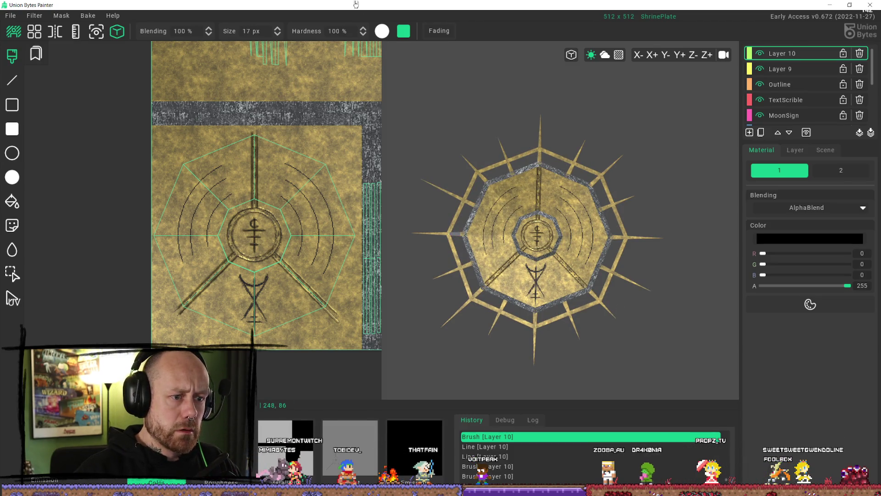
mouse_move(280, 255)
middle_down()
mouse_move(277, 228)
mouse_move(297, 241)
middle_up()
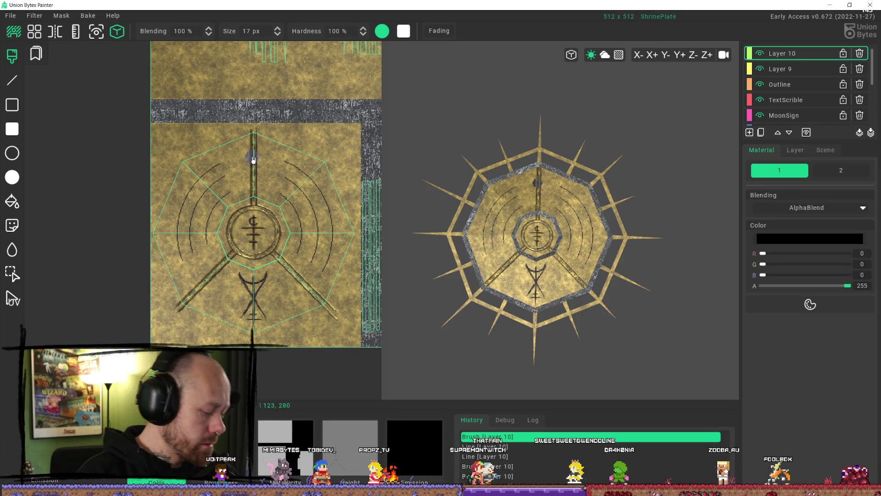
Step: Draw thin lines from the centre out through the left and right arc groups
scroll(212, 258, up, 4)
scroll(319, 276, up, 1)
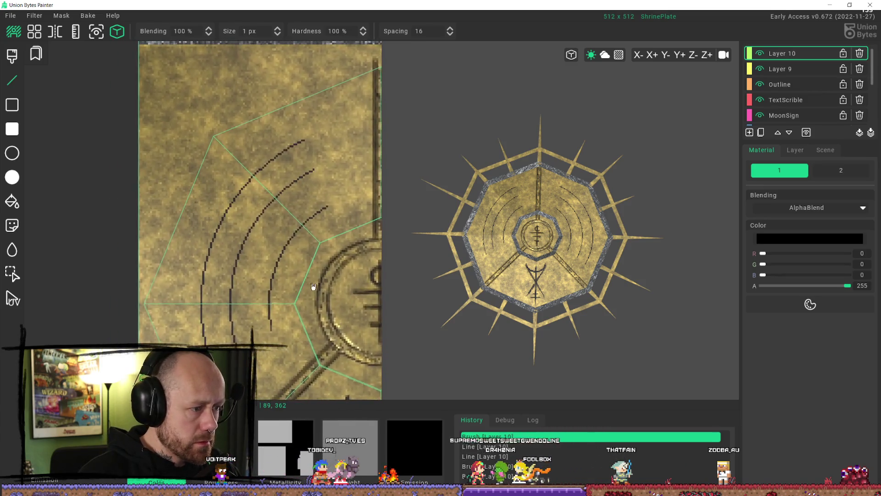
drag(307, 279, 156, 217)
scroll(275, 243, down, 5)
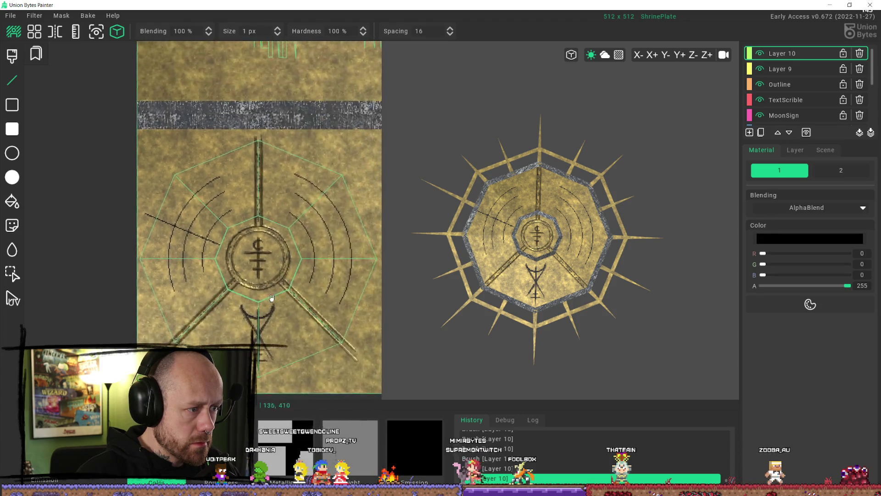
drag(289, 241, 306, 232)
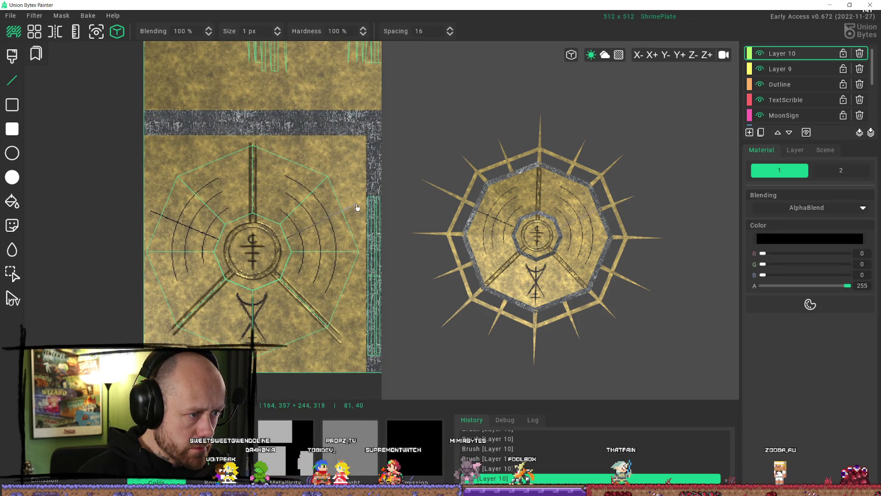
drag(362, 206, 361, 206)
Step: Inspect the tilted 3D plate and switch the brush to erasing
mouse_move(608, 327)
right_down()
mouse_move(642, 299)
mouse_move(607, 301)
mouse_move(657, 315)
mouse_move(627, 295)
right_up()
scroll(627, 295, up, 5)
scroll(581, 237, up, 5)
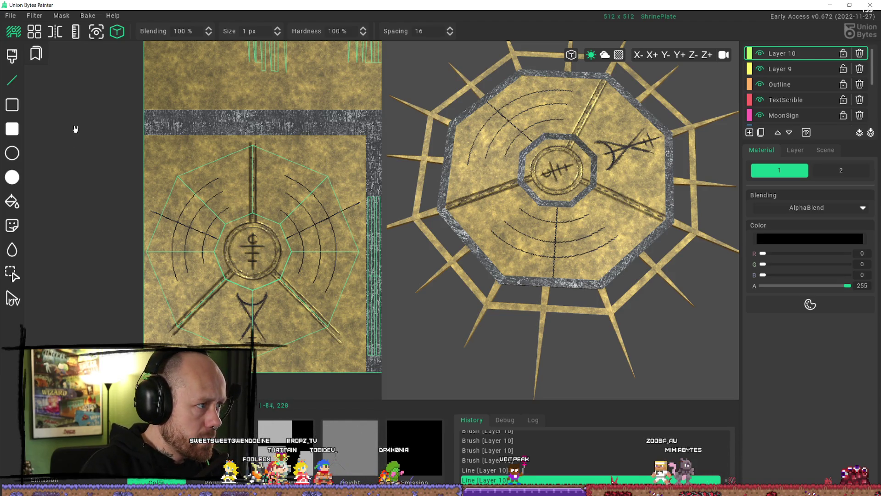
click(402, 32)
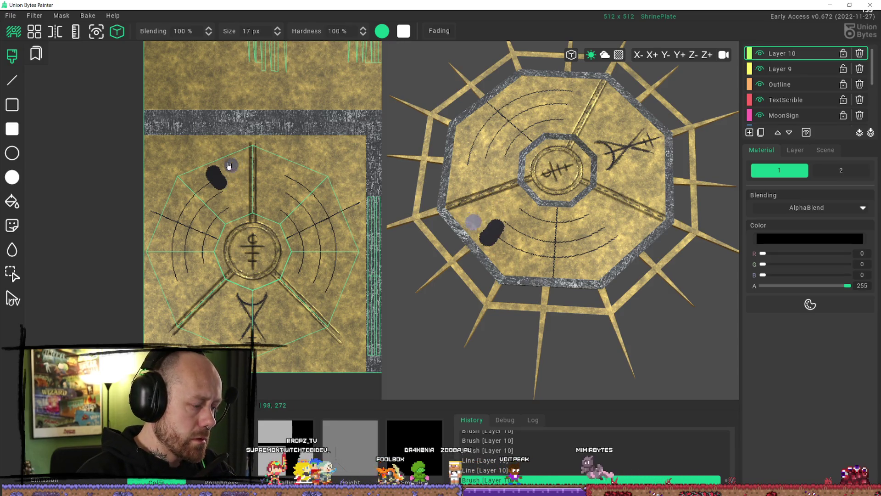
Step: Try an erase stroke on the upper-left arcs, stepping back and forth with undo and redo
drag(214, 173, 225, 187)
key(ctrl+z)
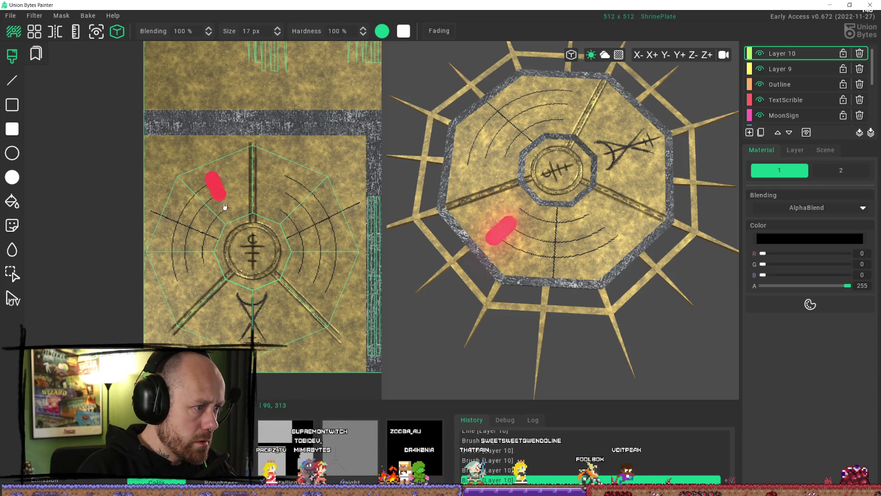
key(ctrl+z)
key(ctrl+y)
key(ctrl+z)
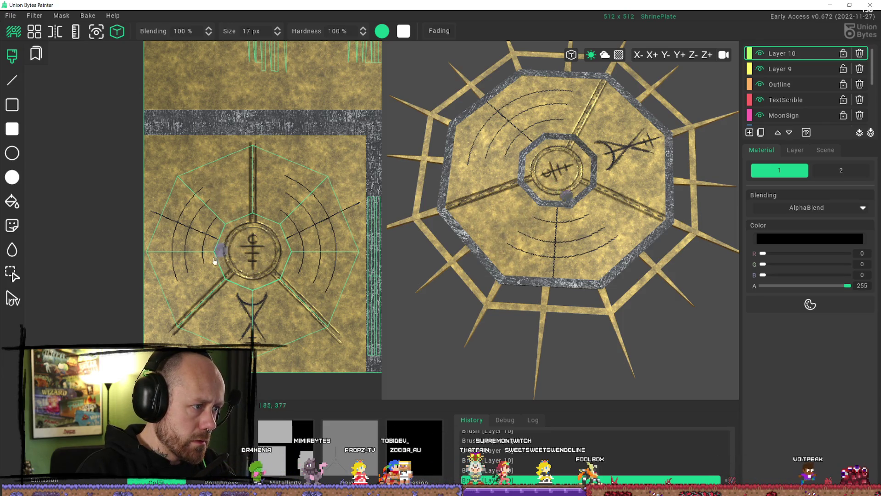
key(ctrl+y)
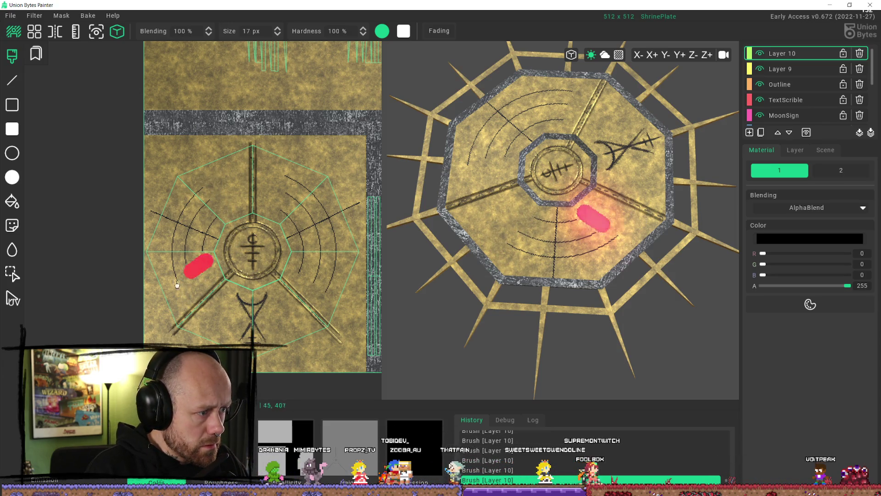
key(ctrl+z)
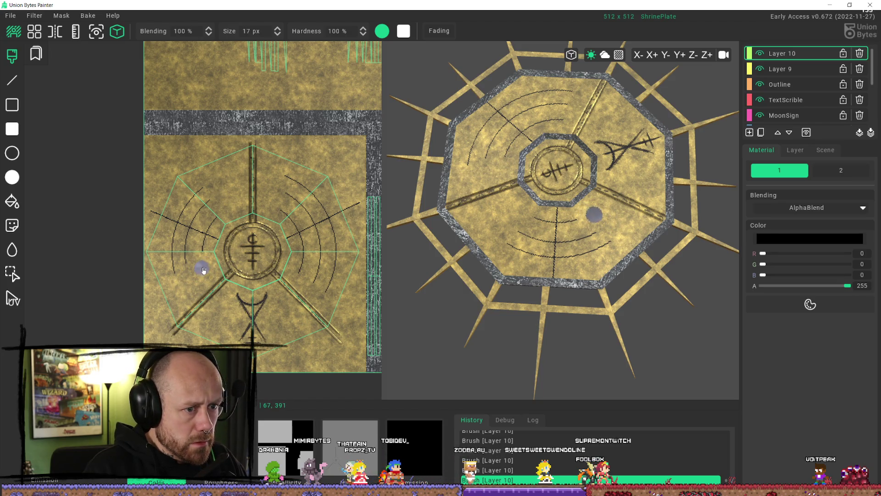
key(ctrl+y)
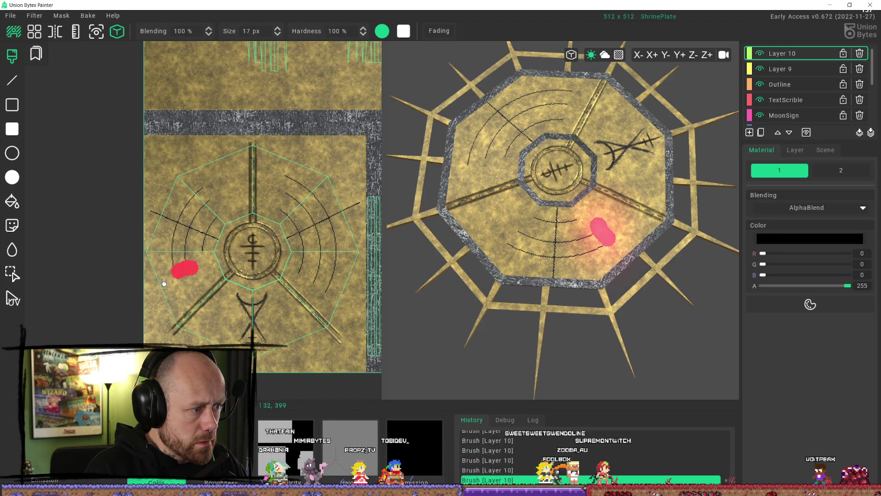
key(ctrl+z)
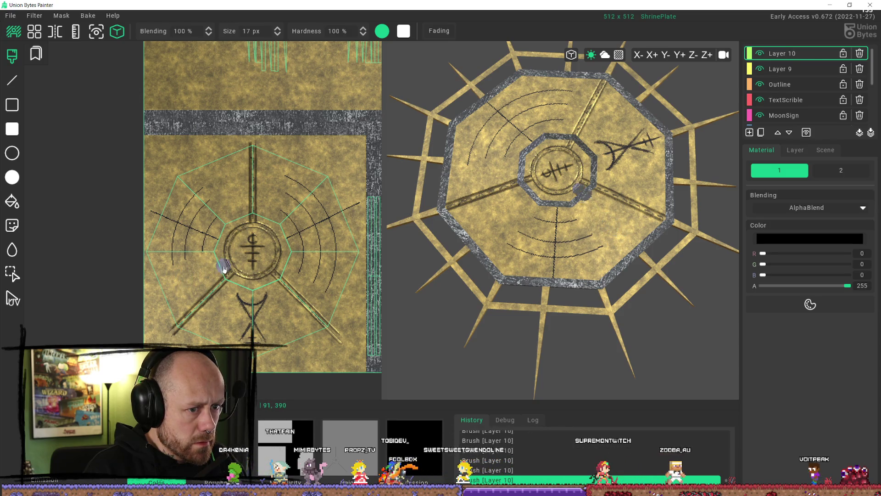
Step: Undo an accidental black dab, then erase the upper-left arcs and remaining arc scribbles
click(223, 236)
key(ctrl+z)
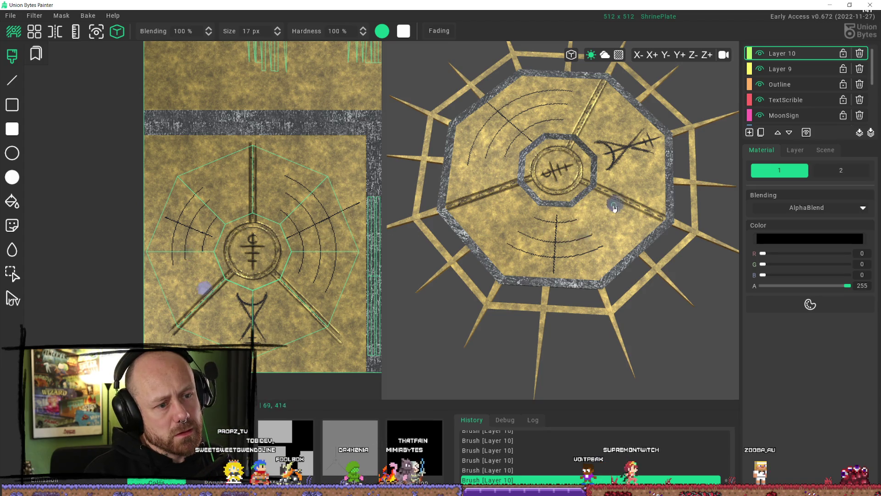
mouse_move(557, 104)
mouse_down()
mouse_move(477, 147)
mouse_move(564, 92)
mouse_move(551, 115)
mouse_up()
mouse_move(523, 234)
mouse_down()
mouse_move(517, 246)
mouse_move(533, 193)
mouse_move(560, 229)
mouse_move(606, 248)
mouse_up()
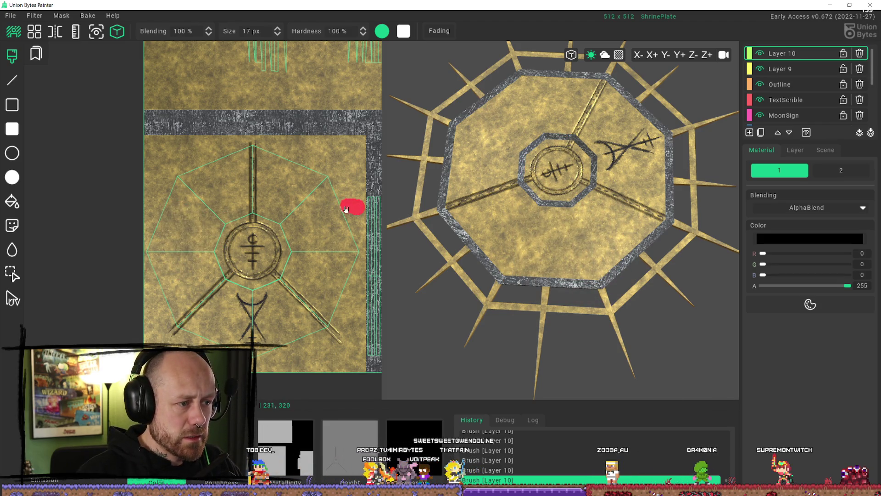
Step: Draw a thin 1 px line from the central symbol toward the upper-left, checking it top-down
scroll(331, 215, down, 3)
scroll(250, 207, up, 3)
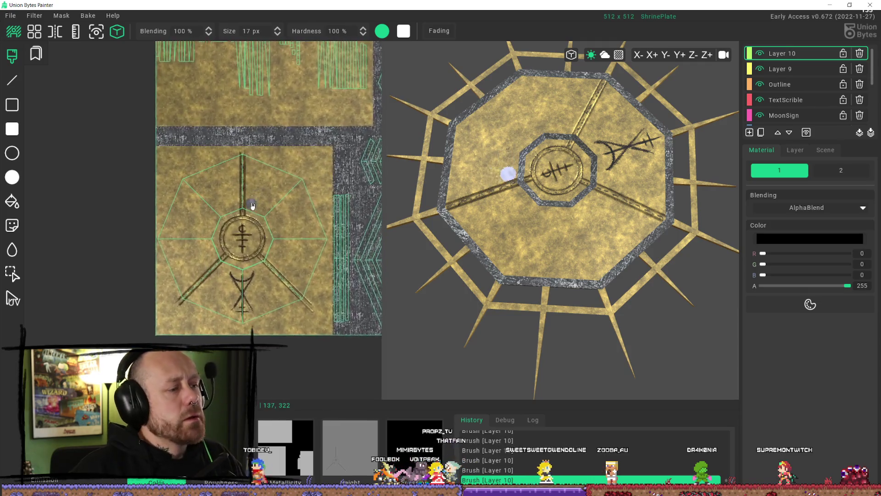
click(11, 80)
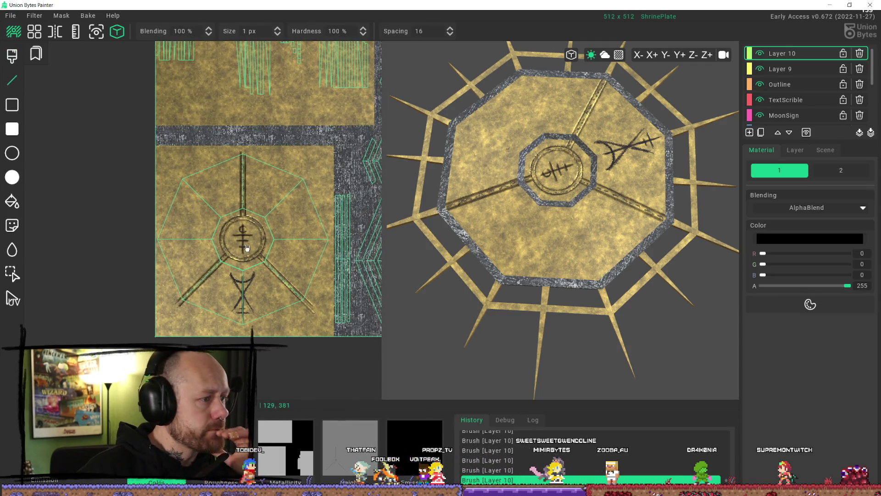
scroll(244, 244, up, 3)
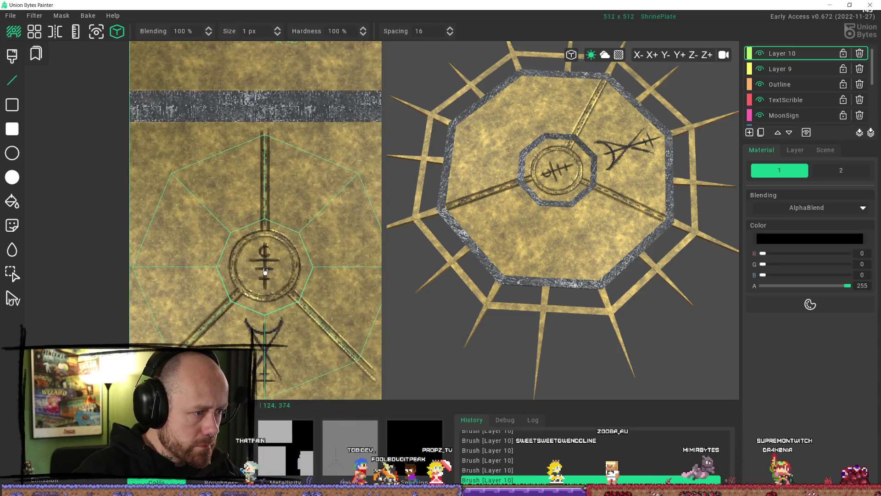
mouse_move(264, 271)
mouse_down()
mouse_move(140, 226)
mouse_move(127, 210)
mouse_move(109, 222)
mouse_move(95, 216)
mouse_move(110, 189)
mouse_move(70, 221)
mouse_move(52, 161)
mouse_up()
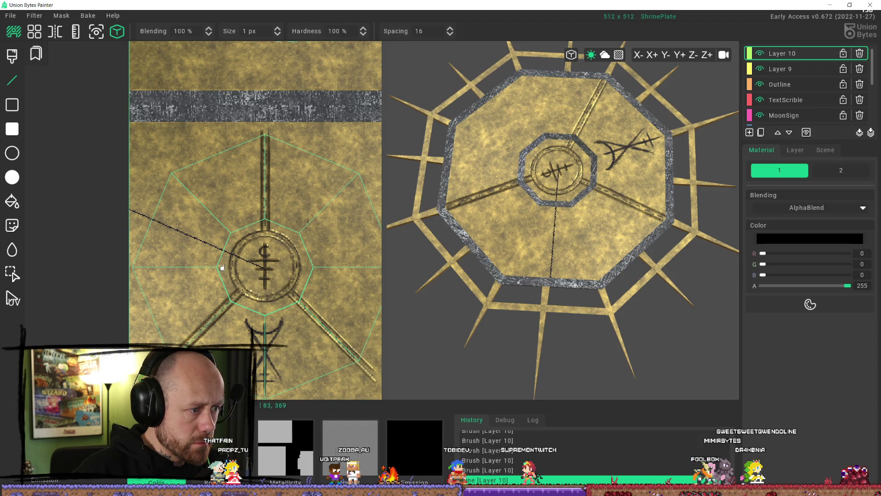
scroll(284, 268, down, 5)
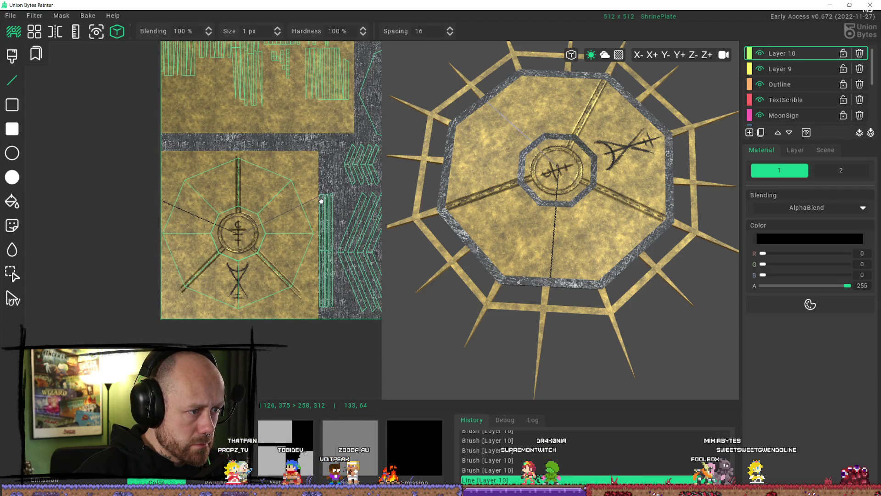
scroll(560, 221, down, 3)
mouse_move(560, 220)
right_down()
mouse_move(577, 303)
mouse_move(569, 304)
right_up()
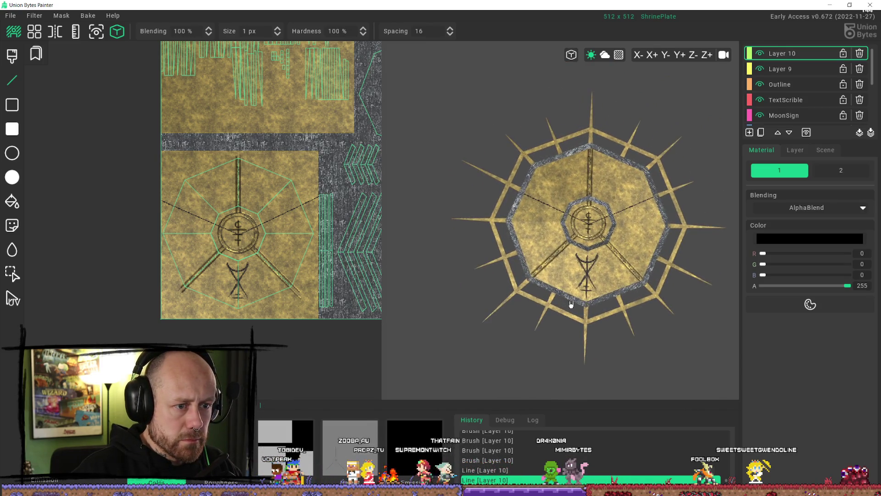
scroll(636, 254, up, 3)
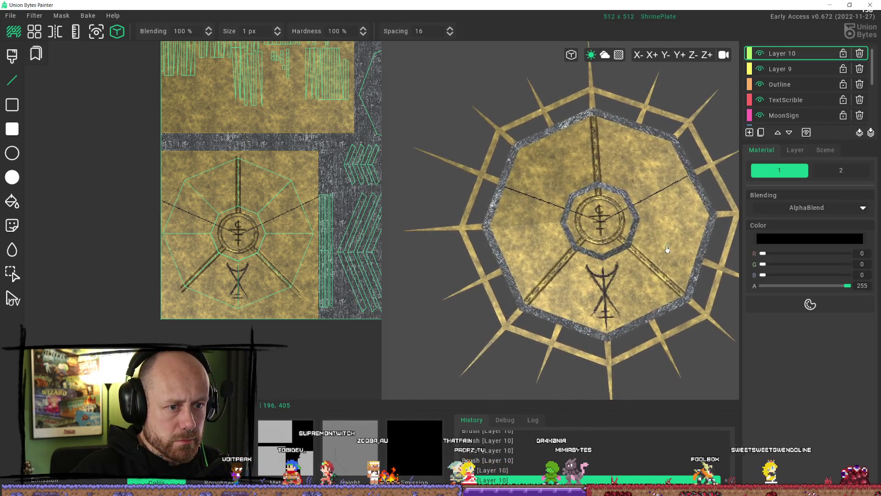
scroll(225, 213, up, 2)
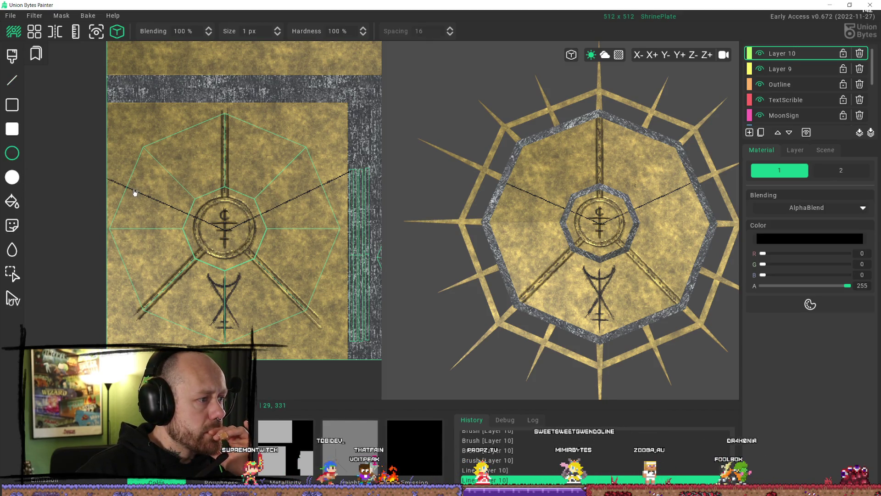
Step: Draw and undo three trial circles around the centre, then add empty Layer 11
mouse_move(129, 192)
mouse_down()
mouse_move(303, 278)
mouse_move(309, 316)
mouse_move(296, 331)
mouse_up()
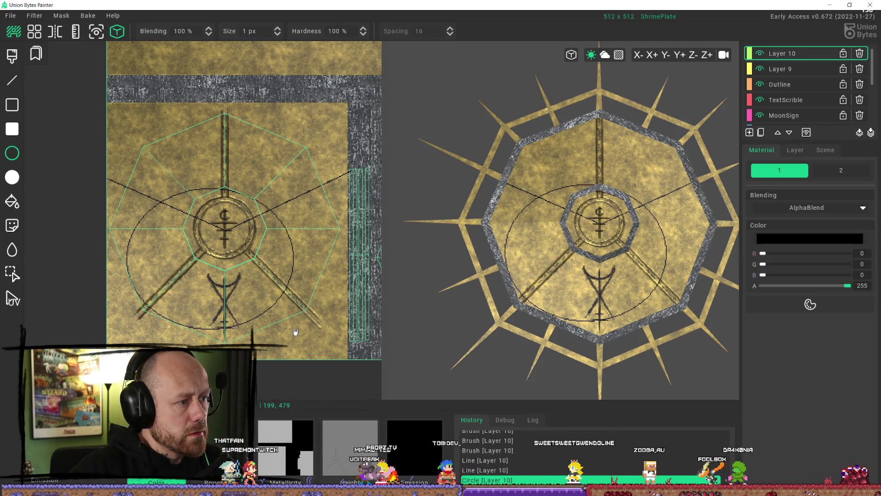
key(ctrl+z)
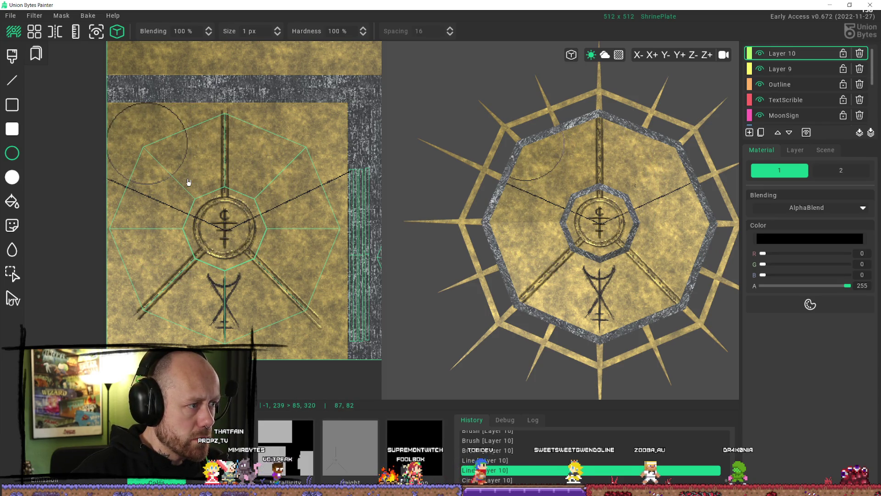
drag(188, 182, 188, 182)
key(ctrl+z)
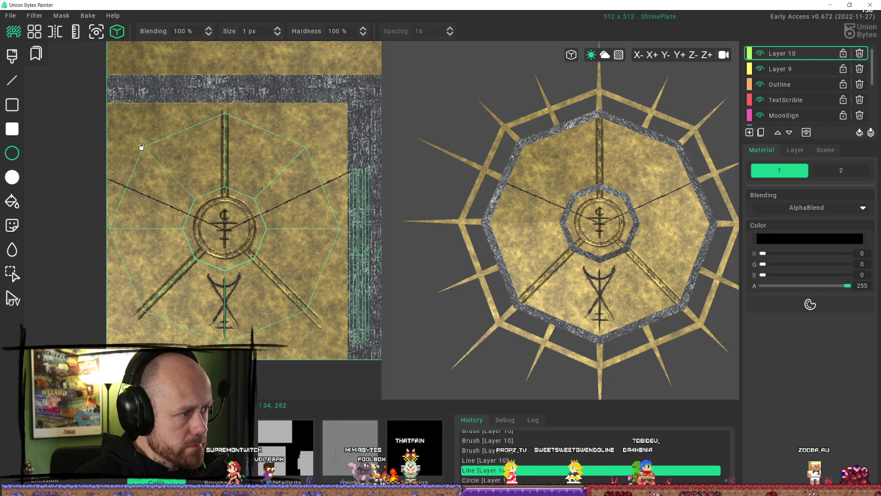
mouse_move(145, 149)
mouse_down()
mouse_move(256, 272)
mouse_move(320, 291)
mouse_move(295, 287)
mouse_move(312, 297)
mouse_up()
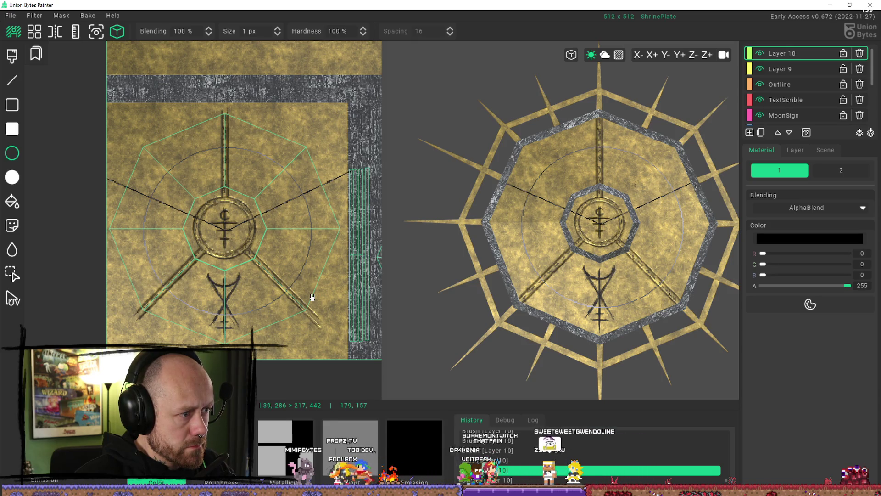
key(Return)
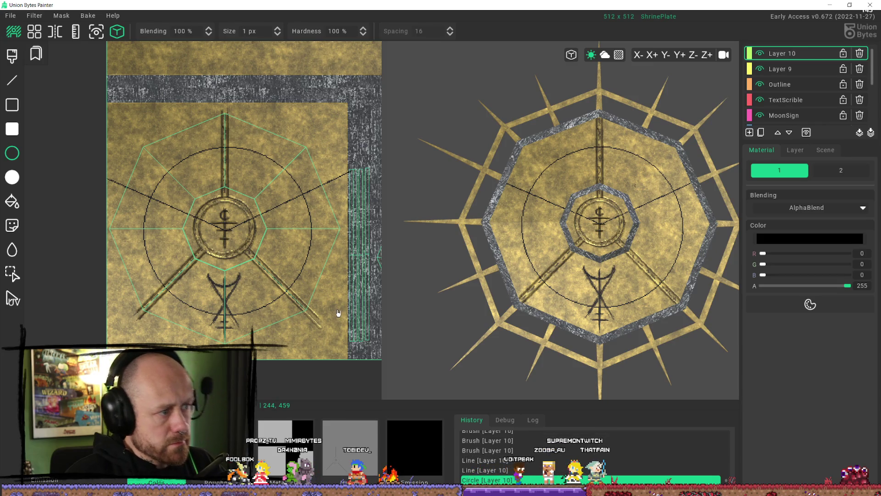
key(ctrl+z)
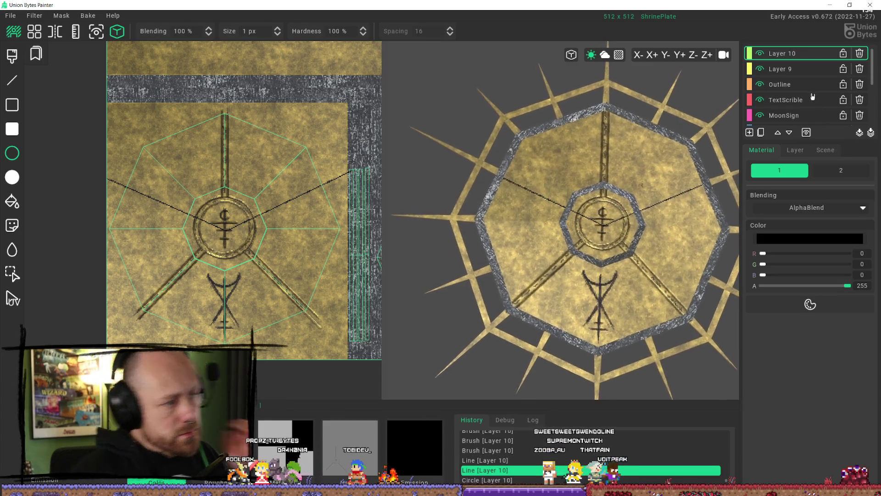
click(750, 134)
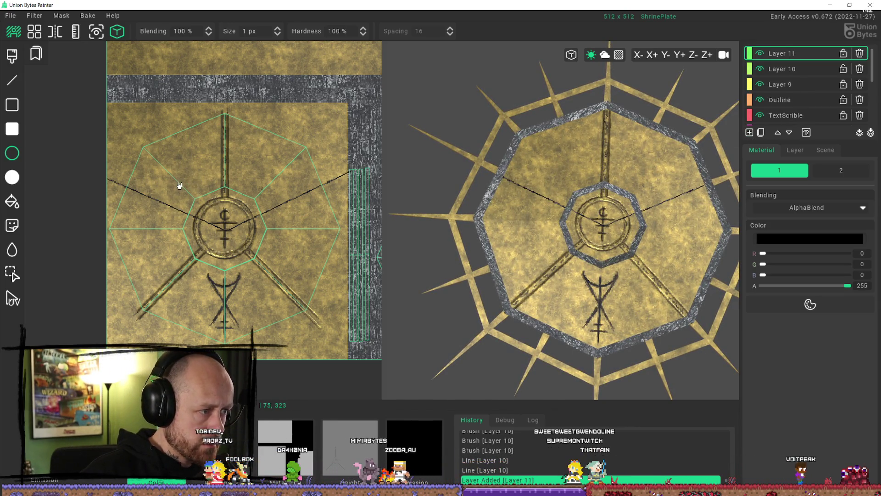
Step: Ring the central emblem with a thin black circle on Layer 11, redrawing it once
drag(179, 186, 269, 275)
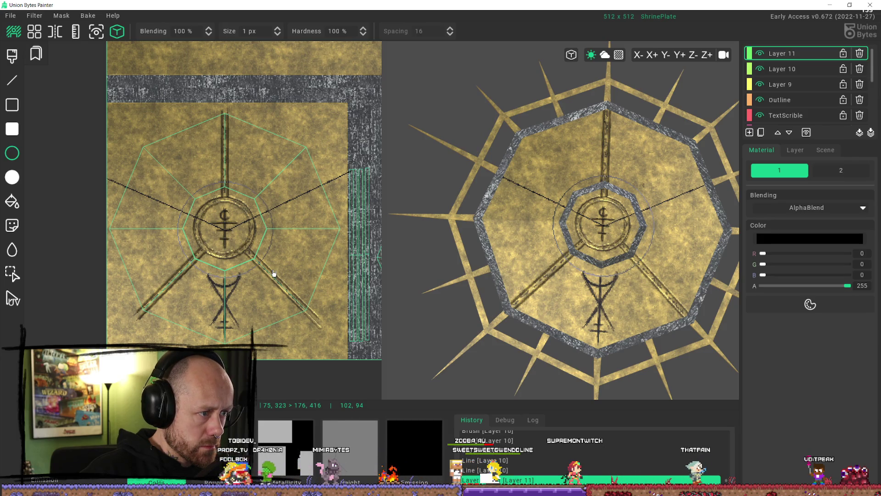
drag(274, 273, 274, 273)
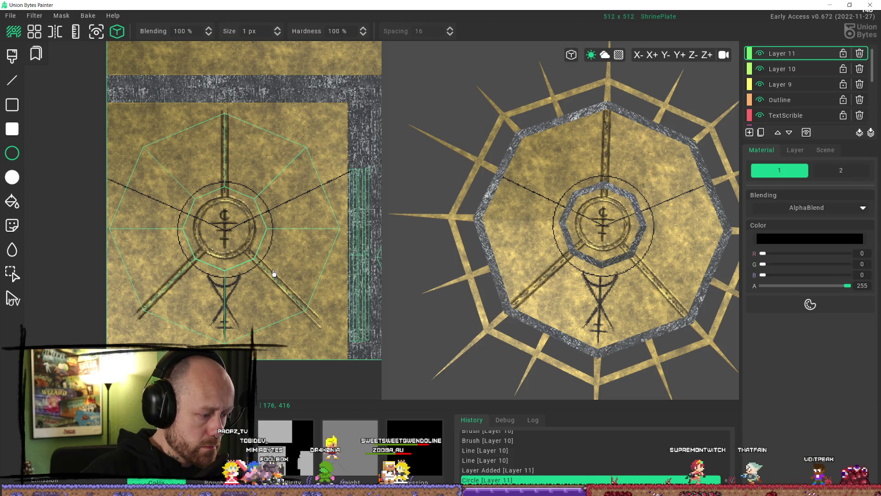
key(ctrl+z)
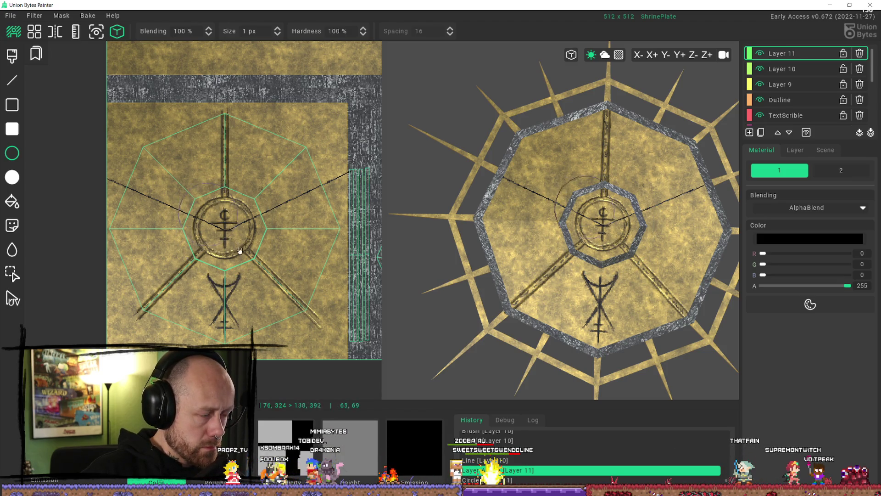
click(268, 276)
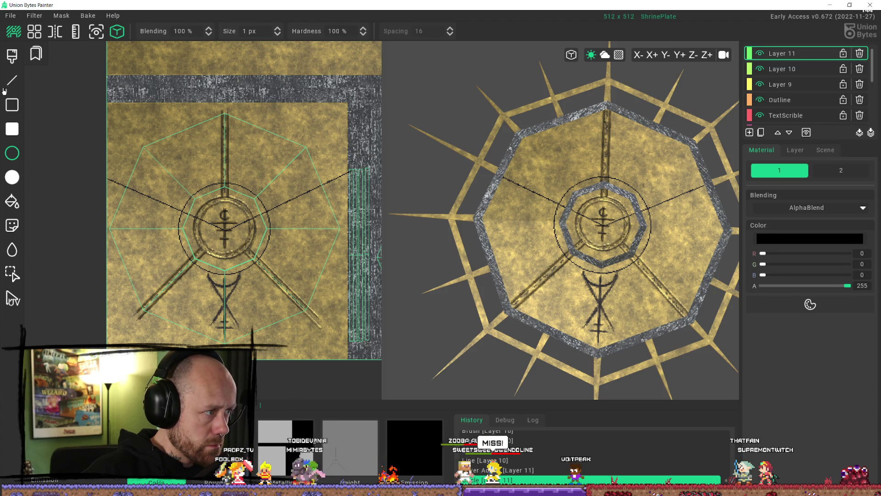
click(13, 272)
Step: Cut the ring into a decal, stamp a copy, then undo both the stamp and the ring
mouse_move(173, 162)
mouse_down()
mouse_move(255, 289)
mouse_move(285, 281)
mouse_up()
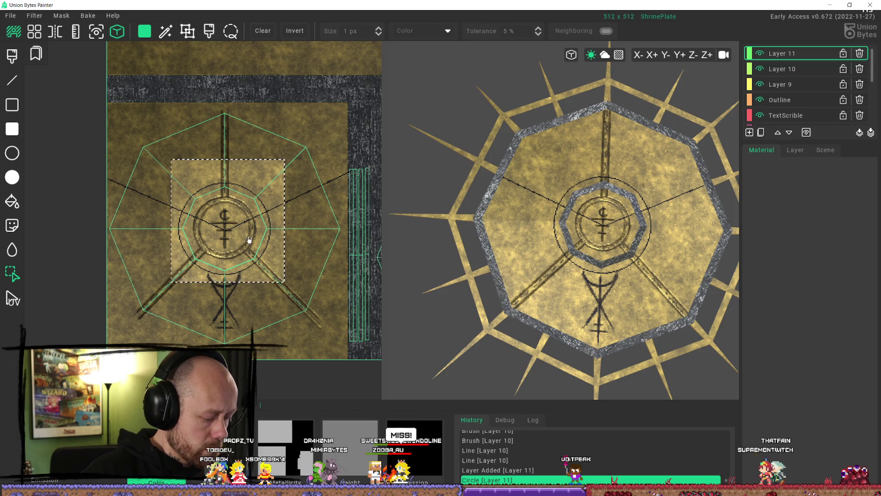
key(d)
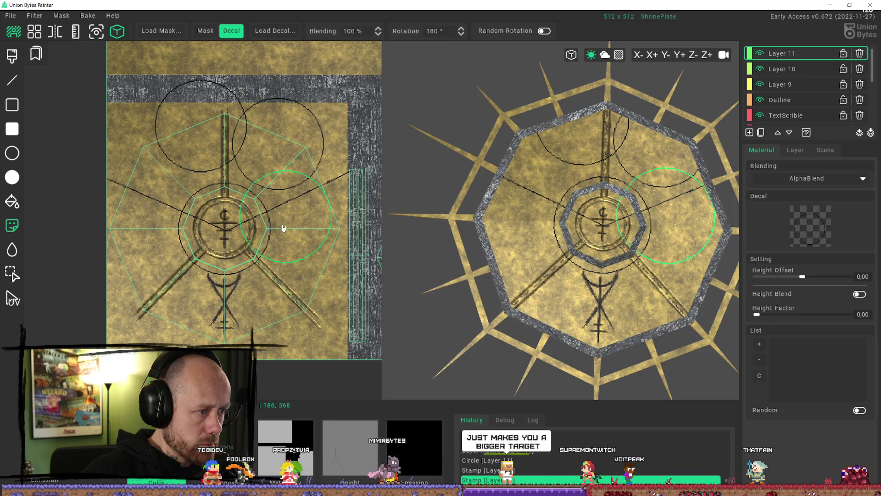
click(323, 205)
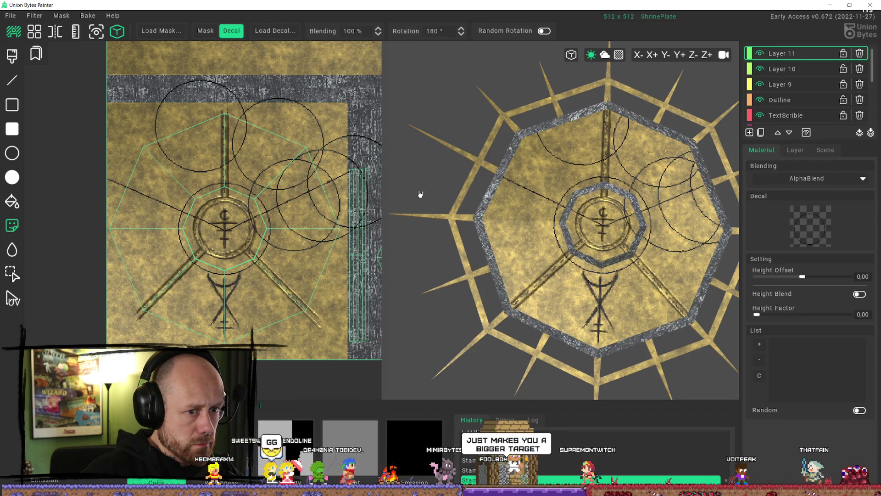
key(ctrl+z)
key(ctrl+z)
key(ctrl+z)
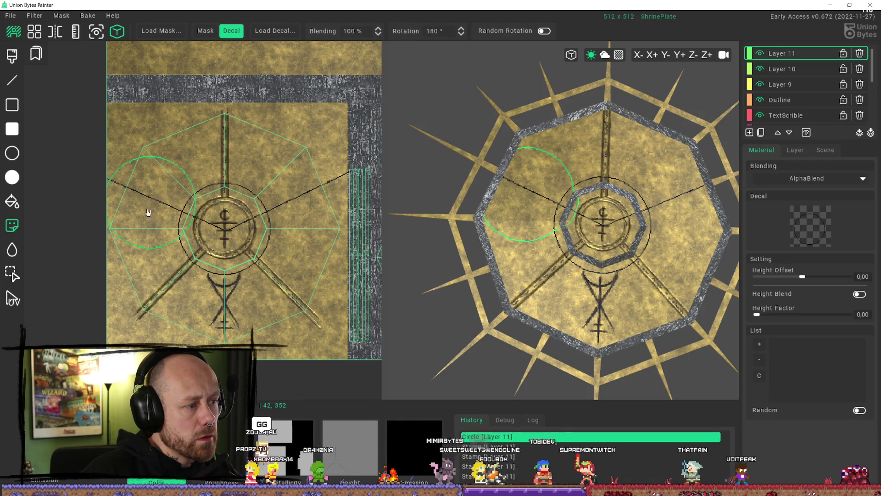
key(ctrl+z)
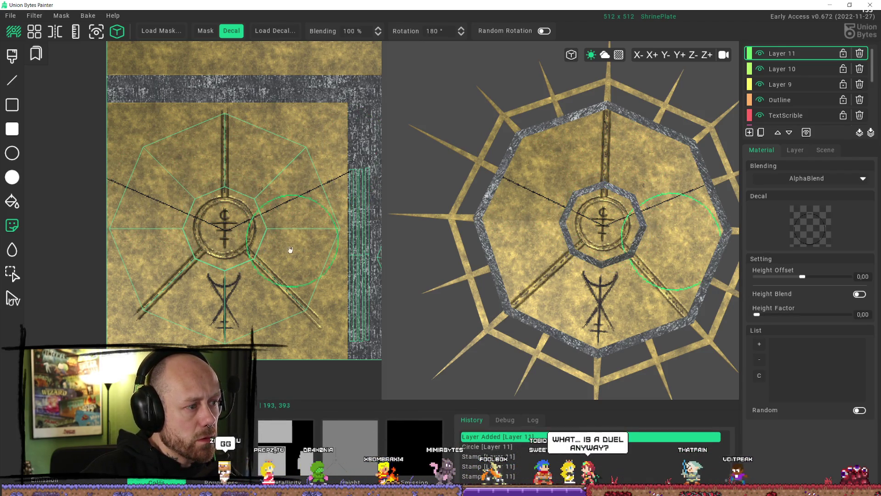
click(18, 155)
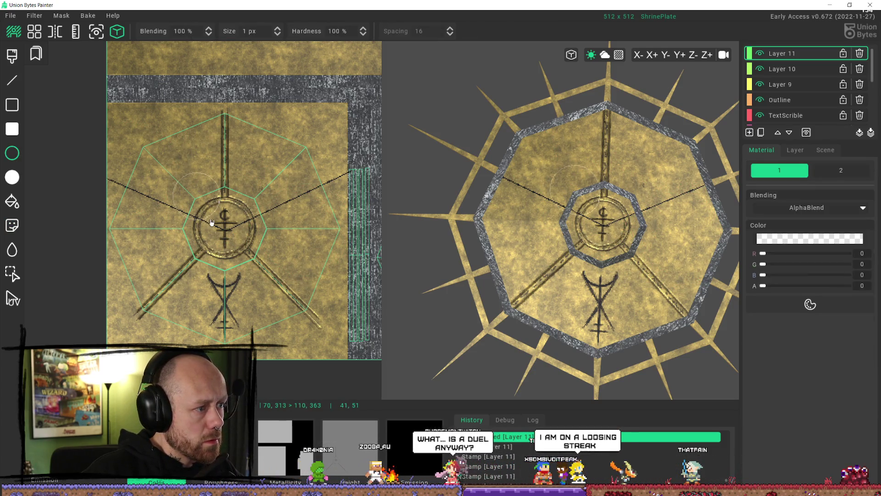
Step: Draw a small circle outline upper-left of the central emblem with colour alpha 165
drag(215, 226, 238, 234)
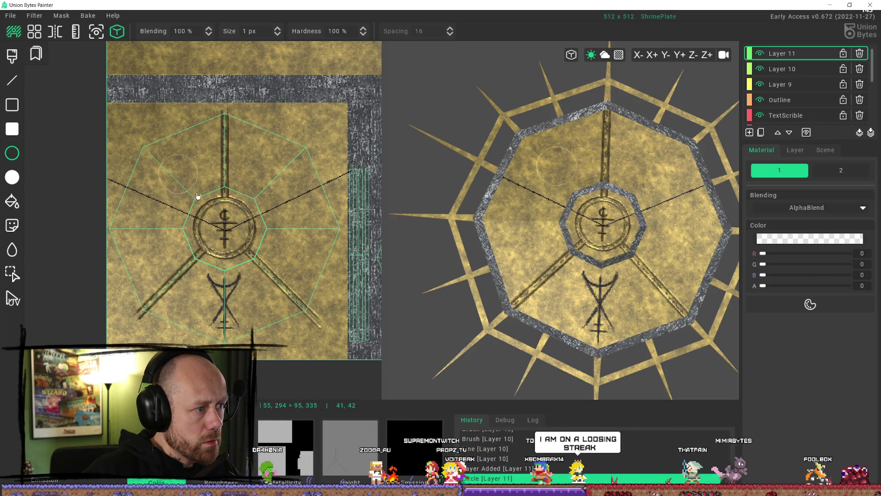
click(686, 340)
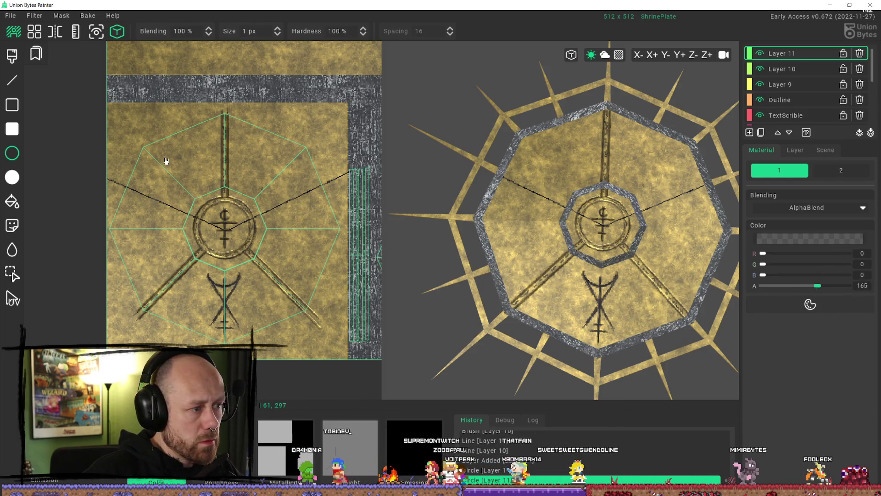
drag(210, 200, 165, 157)
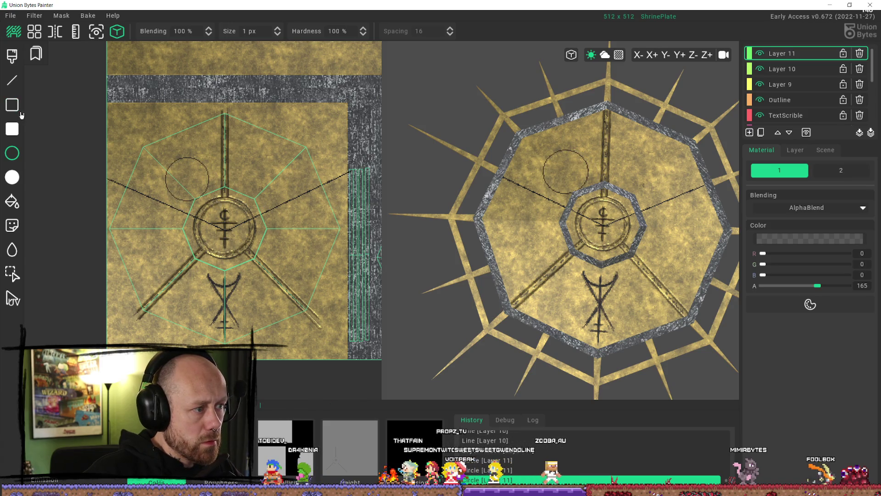
Step: Box-select the small circle and cut it into a stamp
click(12, 179)
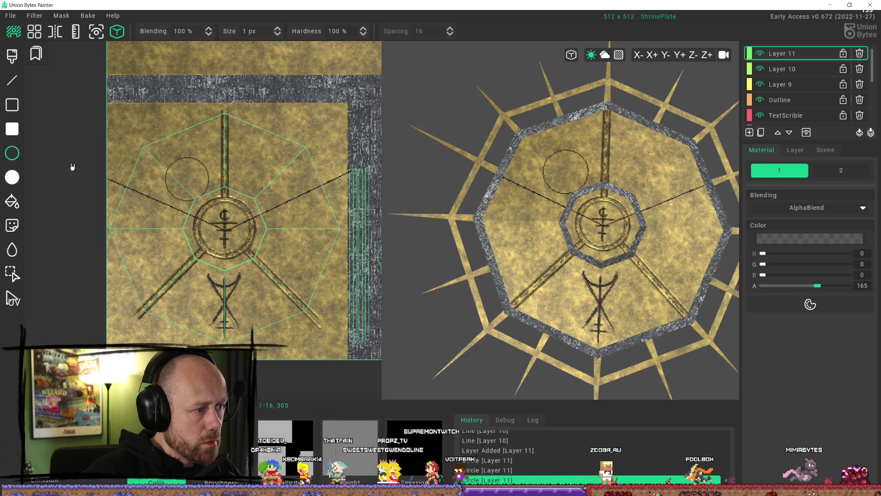
click(12, 274)
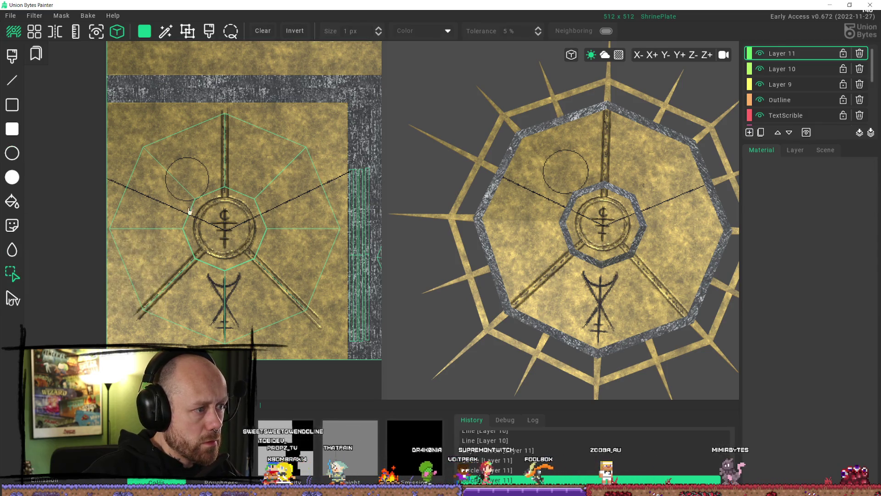
drag(232, 155, 144, 211)
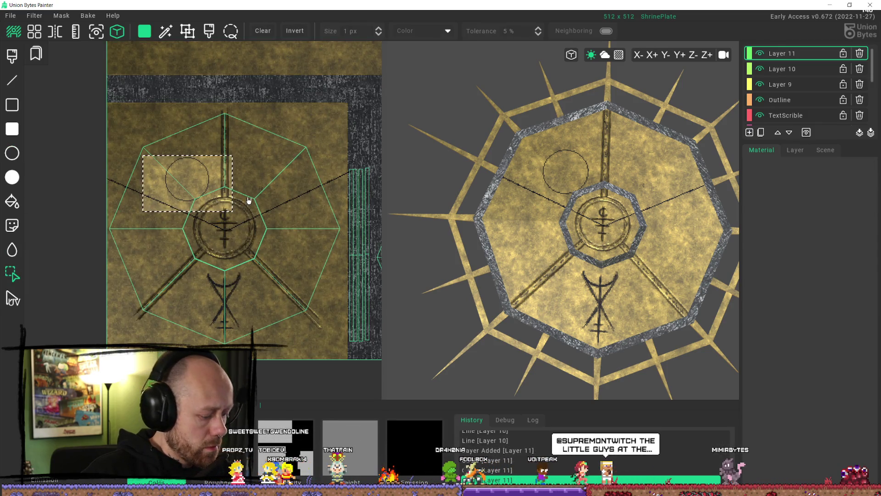
key(ctrl+x)
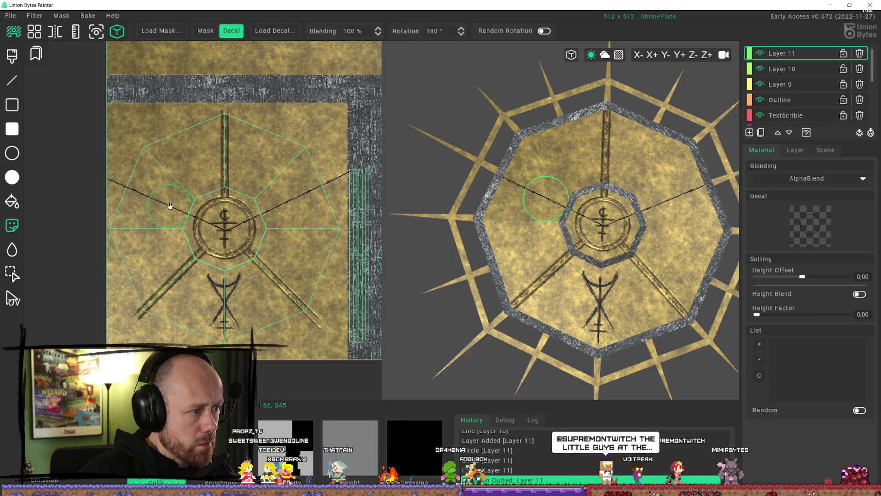
Step: Stamp four overlapping circles along the left line, then undo them
click(161, 200)
click(142, 190)
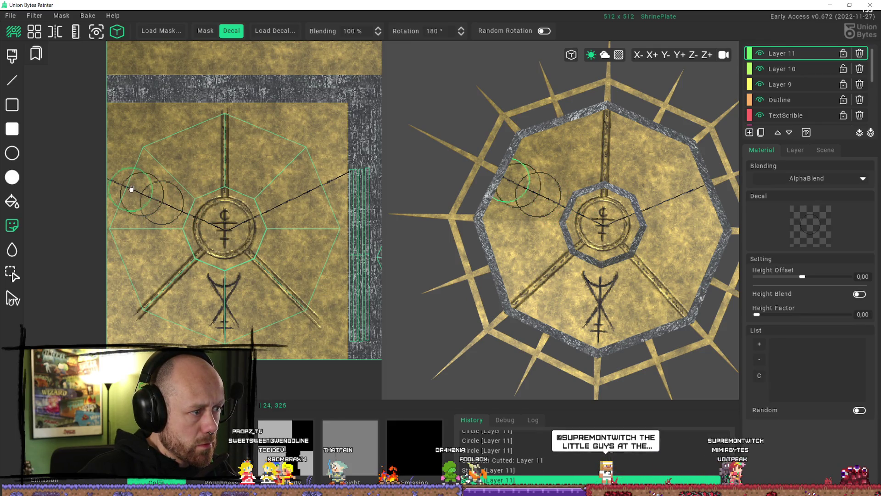
click(128, 187)
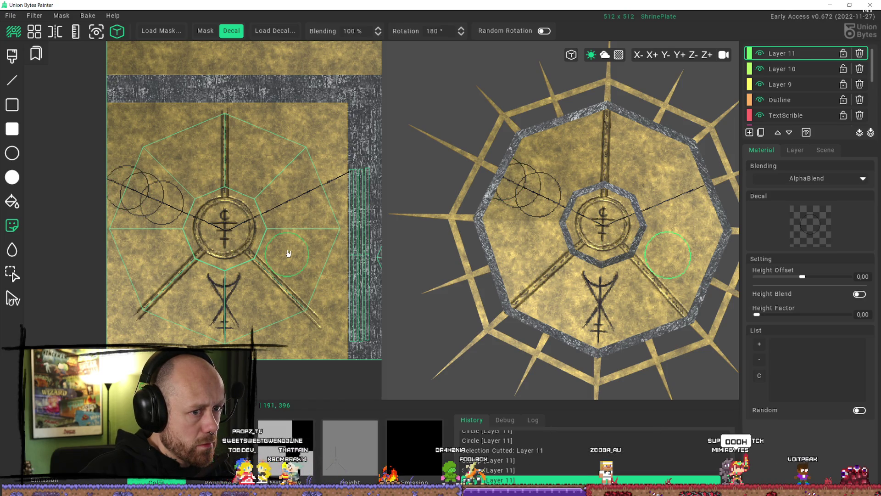
click(185, 212)
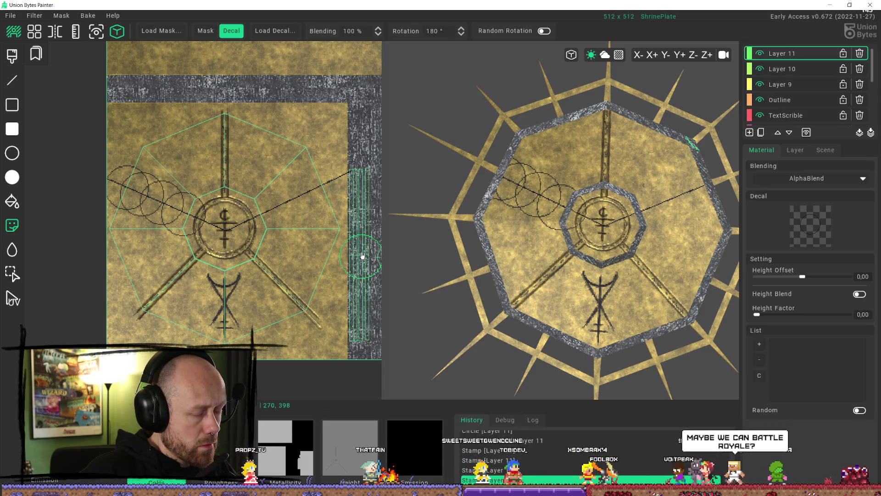
key(ctrl+z)
key(ctrl+z)
key(ctrl+z)
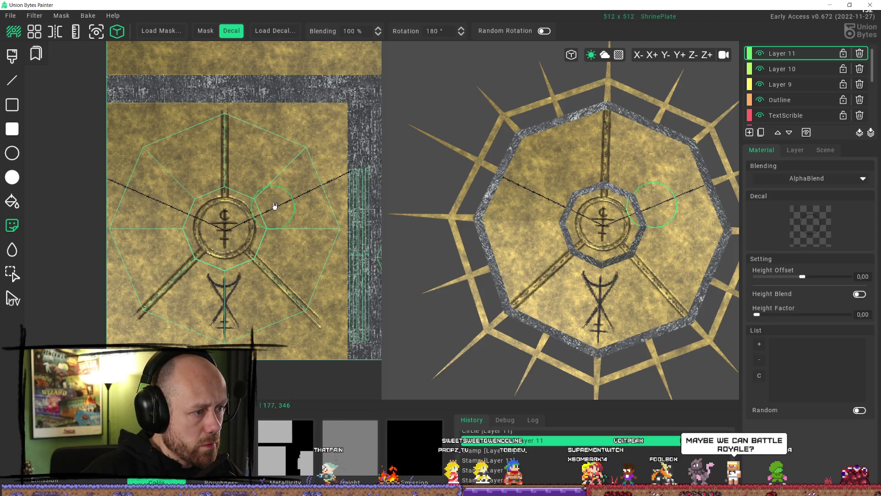
Step: Stamp two overlapping circles on the right line and one on the left, then draw a circle above the emblem
click(275, 206)
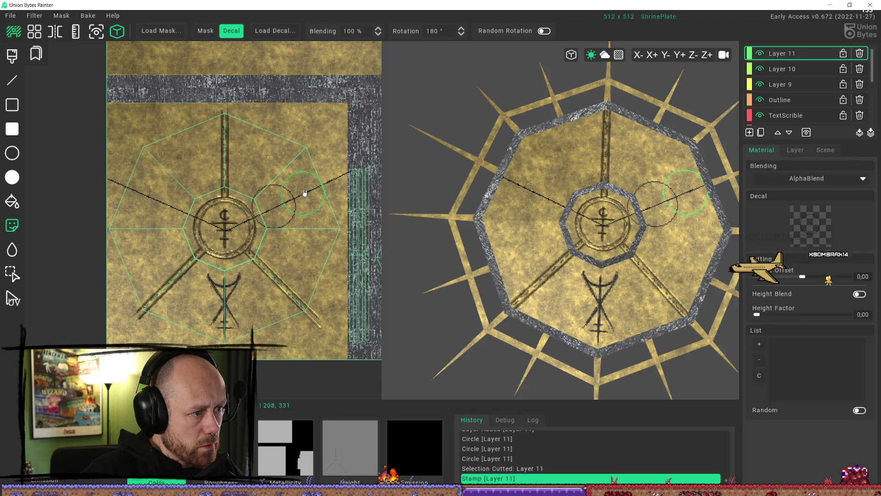
click(304, 193)
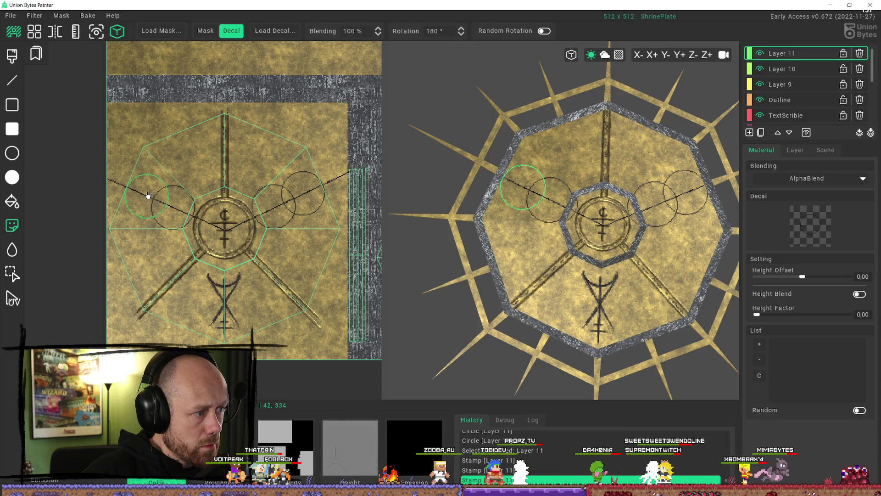
click(148, 195)
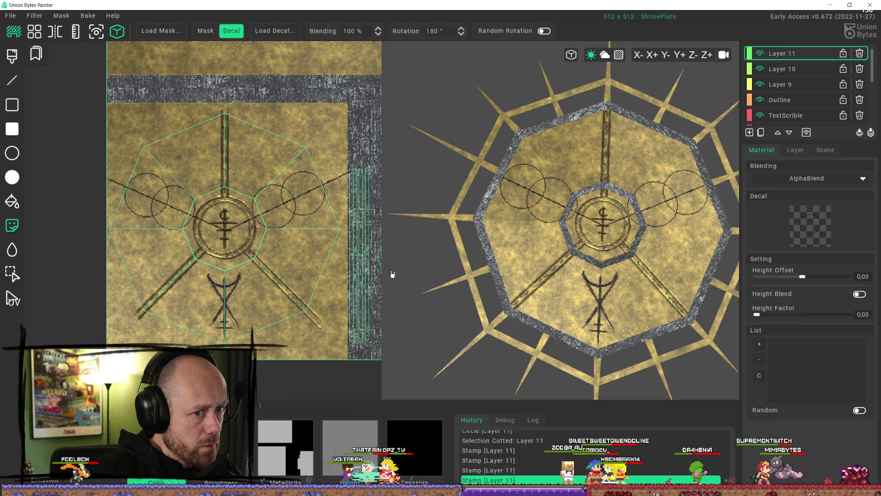
right_drag(617, 303, 590, 306)
click(12, 155)
drag(189, 131, 211, 168)
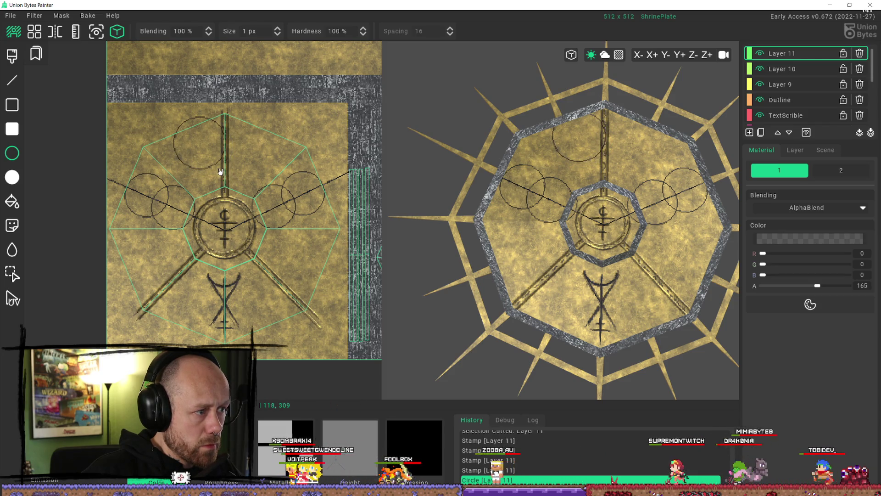
Step: Cut the circle above the emblem into a stamp and stamp it onto the left chain
click(15, 272)
drag(173, 109, 230, 175)
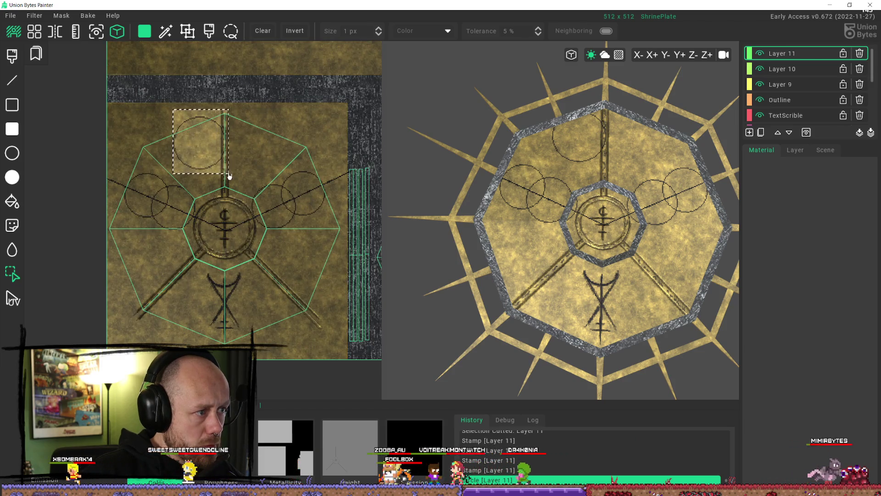
key(ctrl+x)
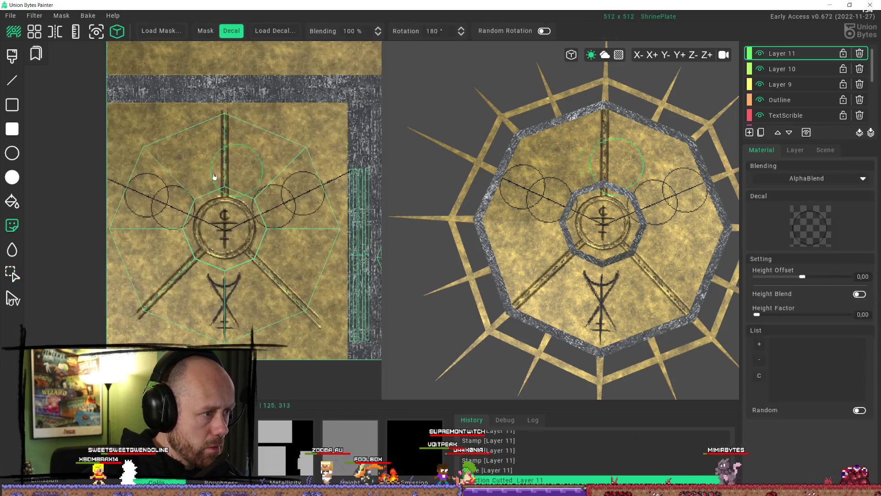
click(159, 206)
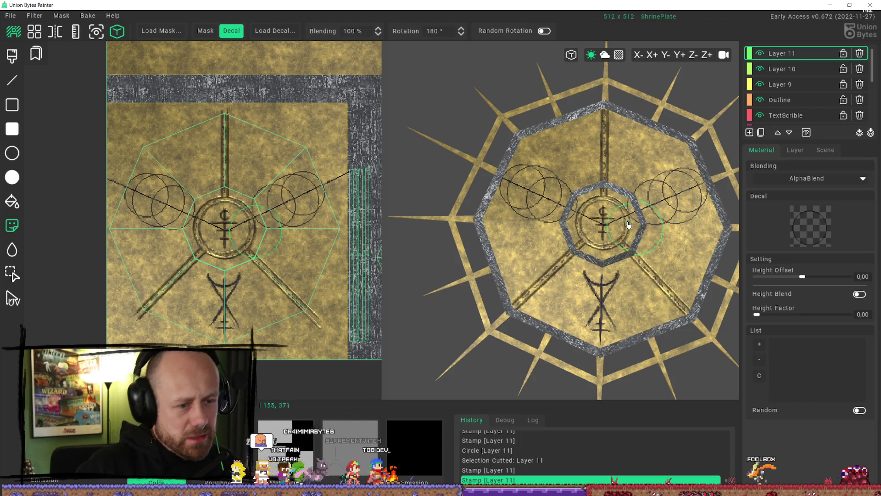
scroll(636, 207, up, 5)
scroll(637, 207, down, 5)
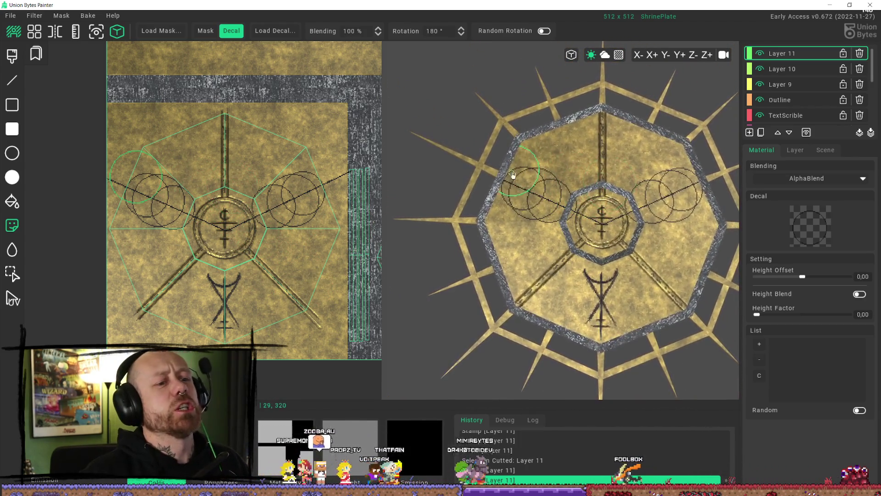
click(12, 56)
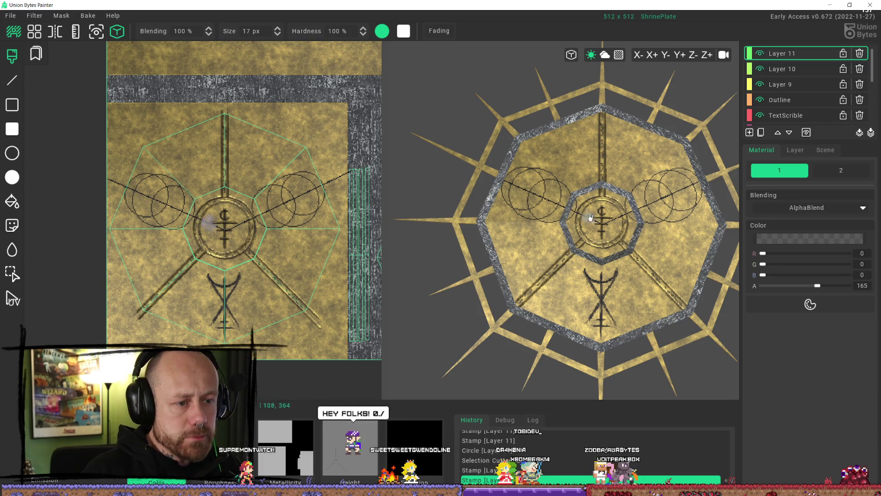
Step: Paint dark dabs on Layer 10 near the plate centre and octagon edges
mouse_move(589, 219)
mouse_down()
mouse_move(598, 227)
mouse_move(580, 208)
mouse_move(578, 220)
mouse_move(630, 209)
mouse_up()
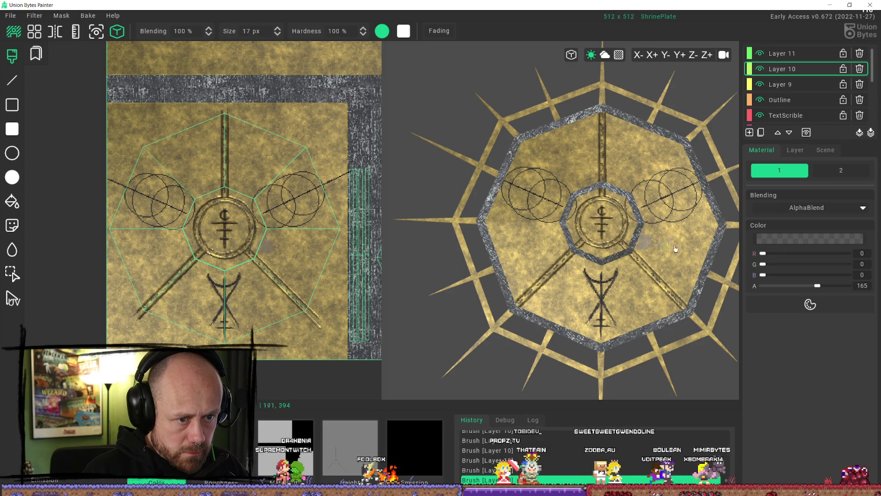
drag(702, 175, 696, 180)
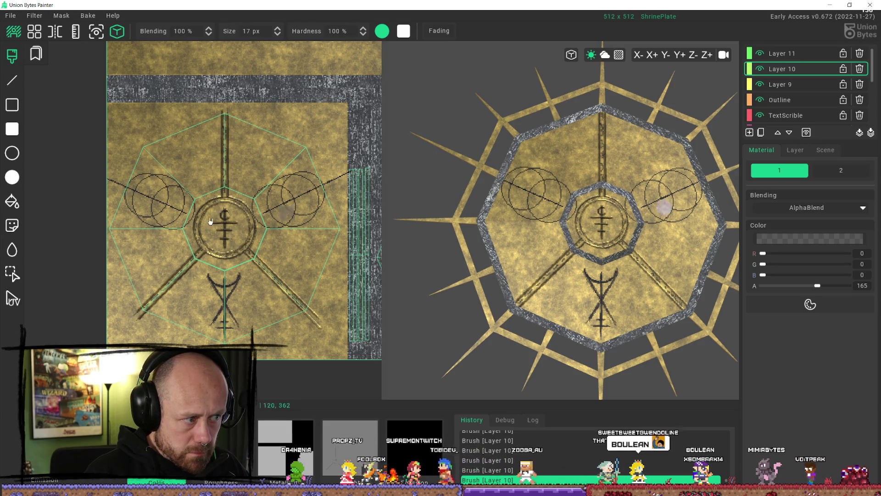
drag(123, 180, 118, 191)
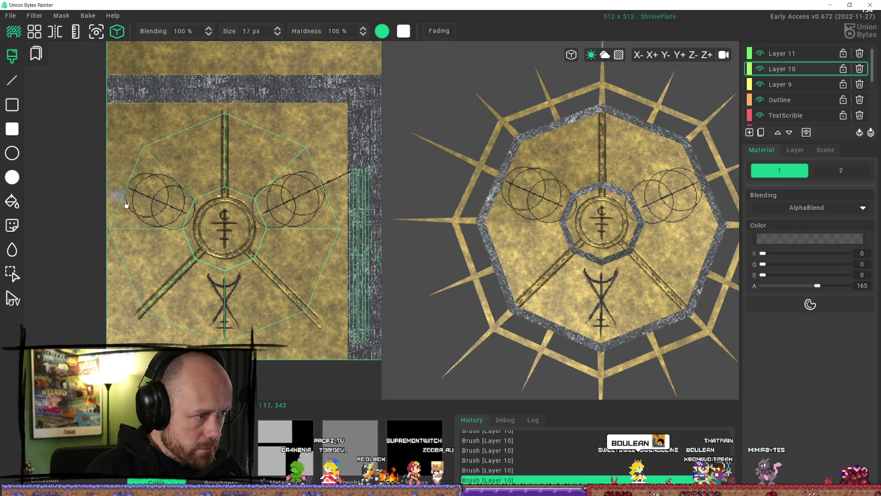
click(338, 168)
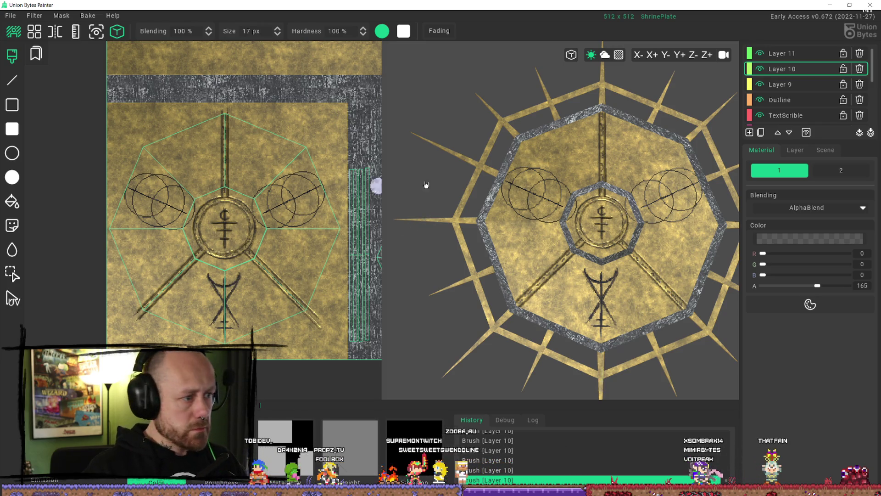
Step: On Layer 11, dab paint beside the central ring, then undo those strokes
click(780, 54)
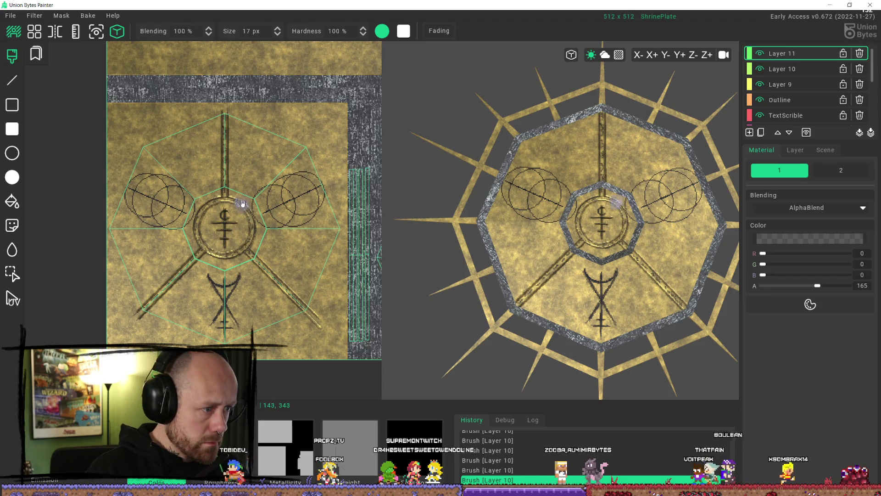
click(252, 220)
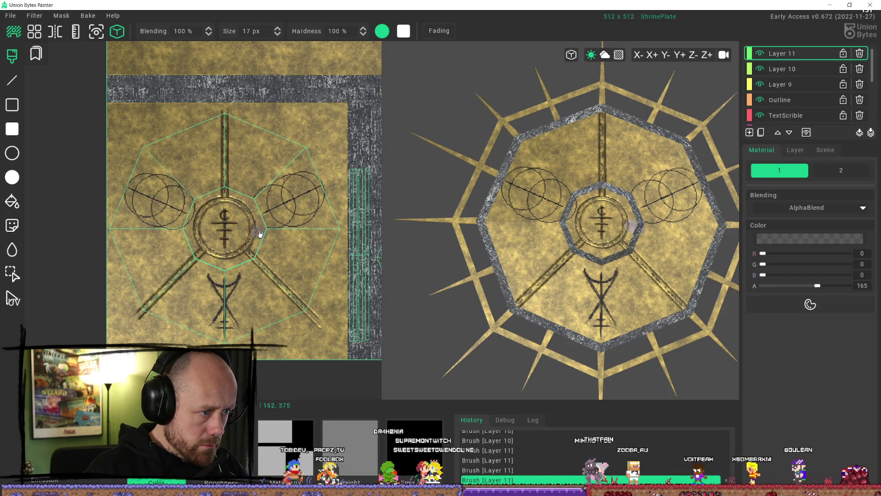
click(229, 217)
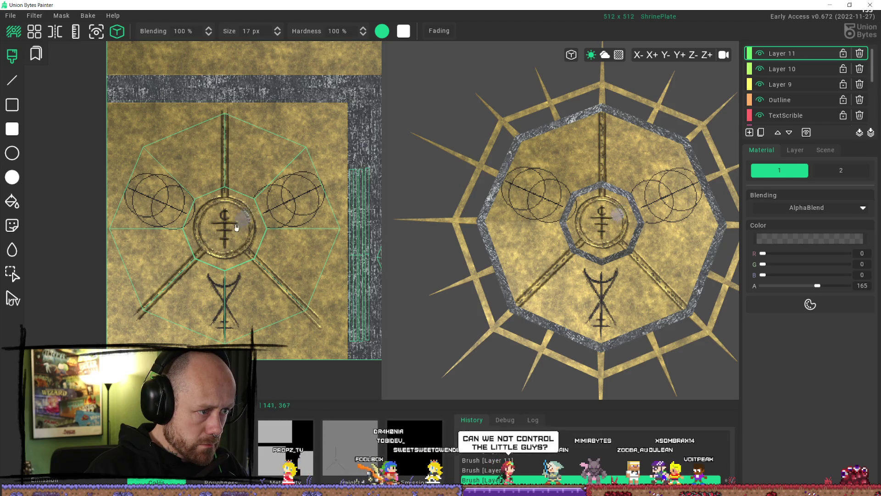
key(ctrl+z)
key(ctrl+z)
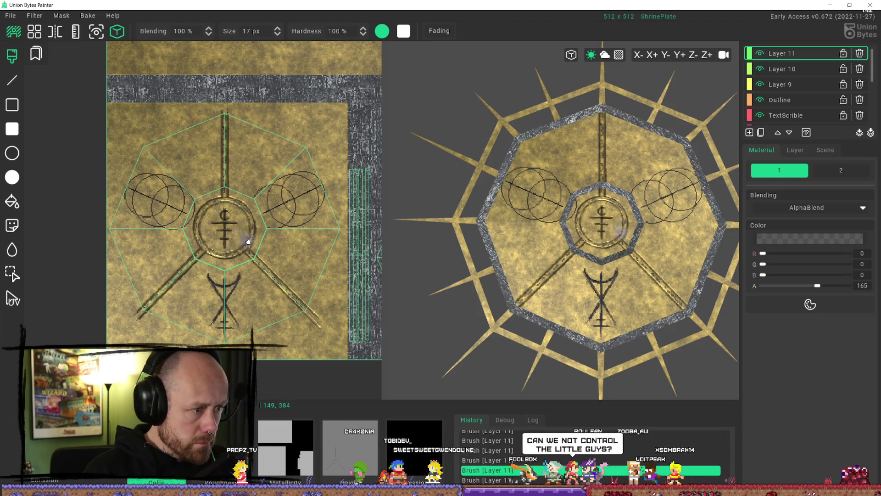
key(ctrl+z)
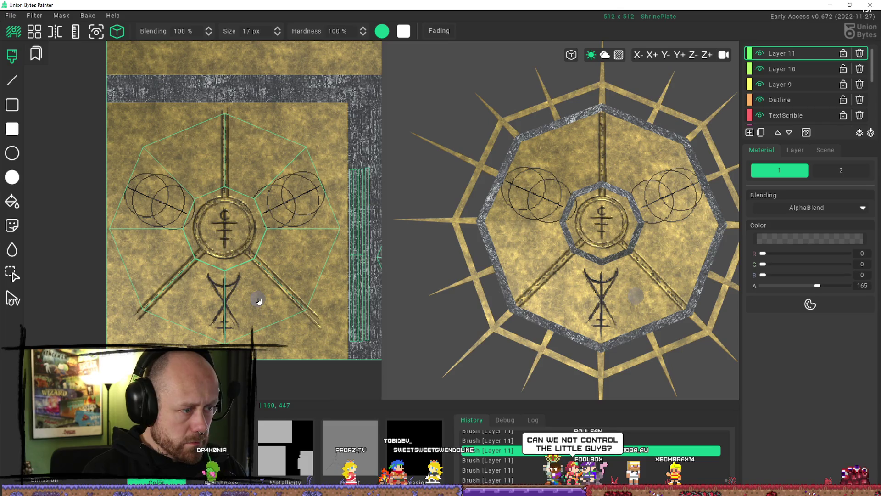
Step: Dab the central ring's left edge, inspect the 3D plate, and stroke over the left area
scroll(246, 245, up, 5)
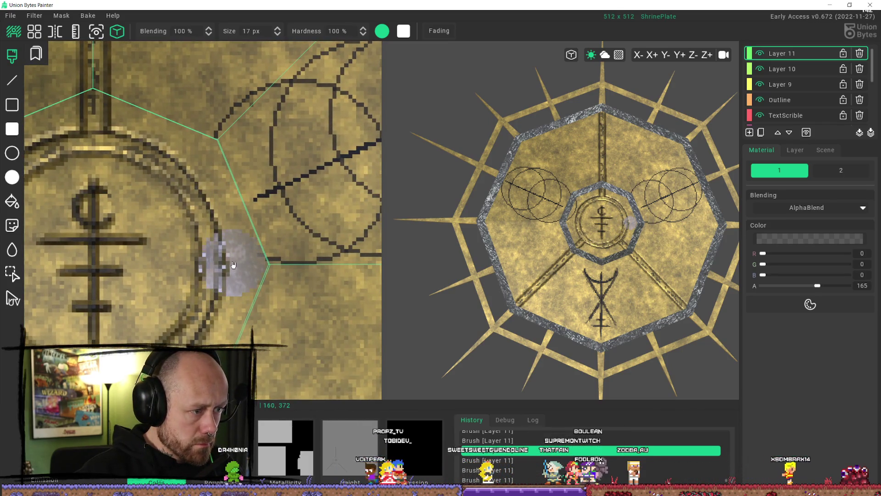
scroll(79, 240, down, 3)
middle_drag(79, 240, 207, 192)
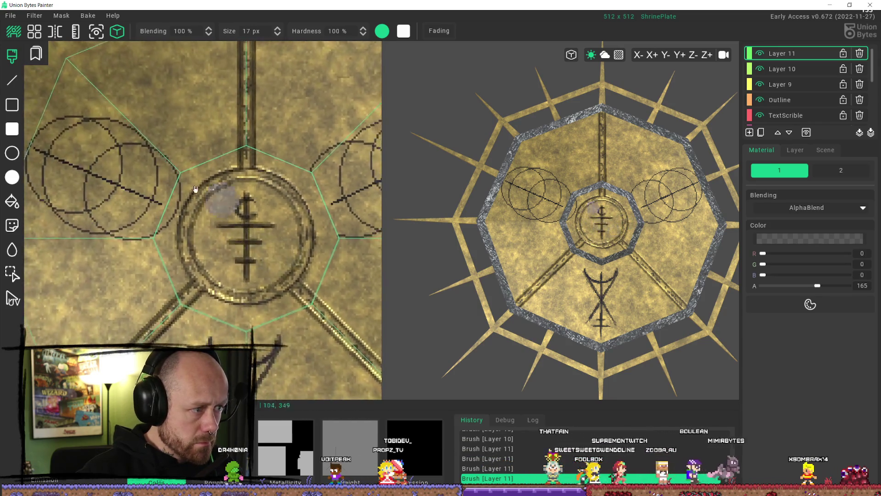
scroll(187, 190, up, 1)
click(187, 190)
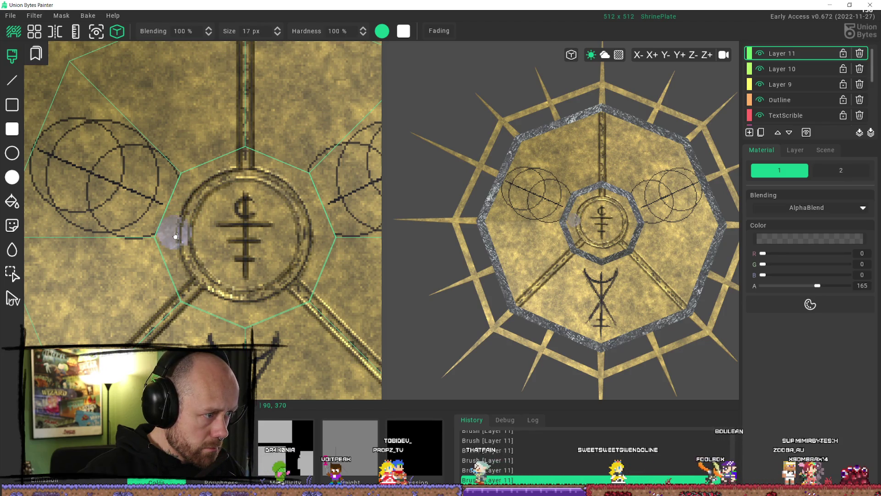
scroll(240, 255, down, 5)
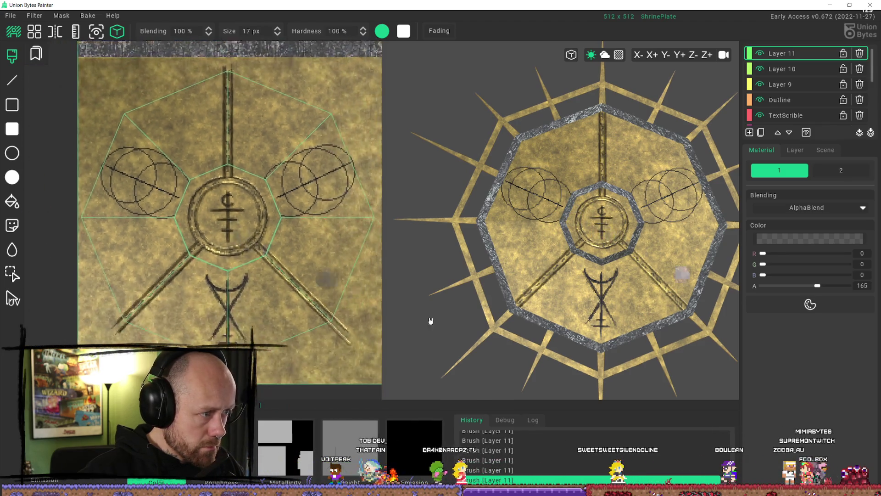
mouse_move(396, 309)
right_down()
mouse_move(605, 319)
mouse_move(656, 303)
mouse_move(603, 270)
mouse_move(619, 243)
right_up()
scroll(642, 293, down, 3)
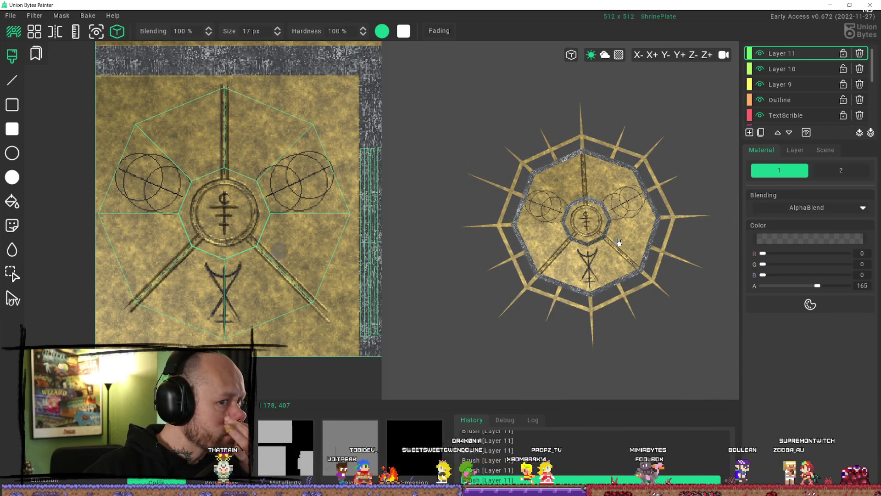
scroll(619, 244, up, 3)
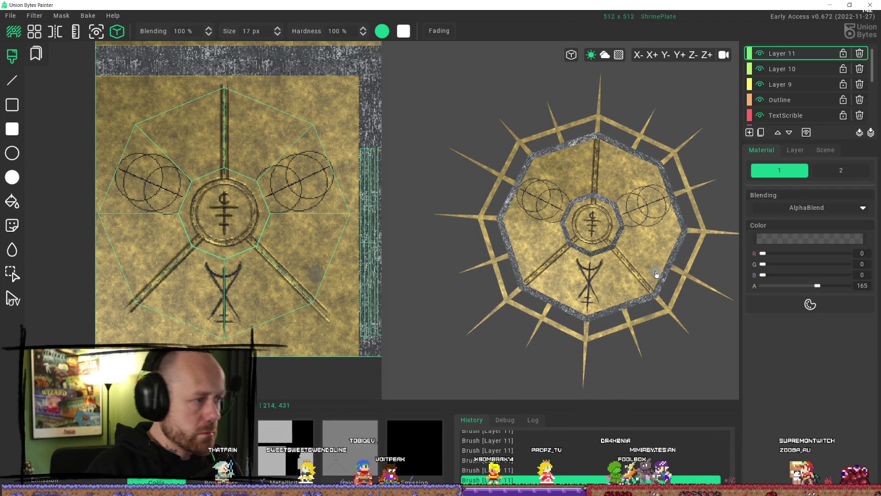
mouse_move(193, 163)
mouse_down()
mouse_move(161, 232)
mouse_move(133, 207)
mouse_move(155, 156)
mouse_move(98, 197)
mouse_up()
Step: Undo the stray stroke, dab grey on the emblem, and cut a new upper-left circle into a stamp
key(ctrl+z)
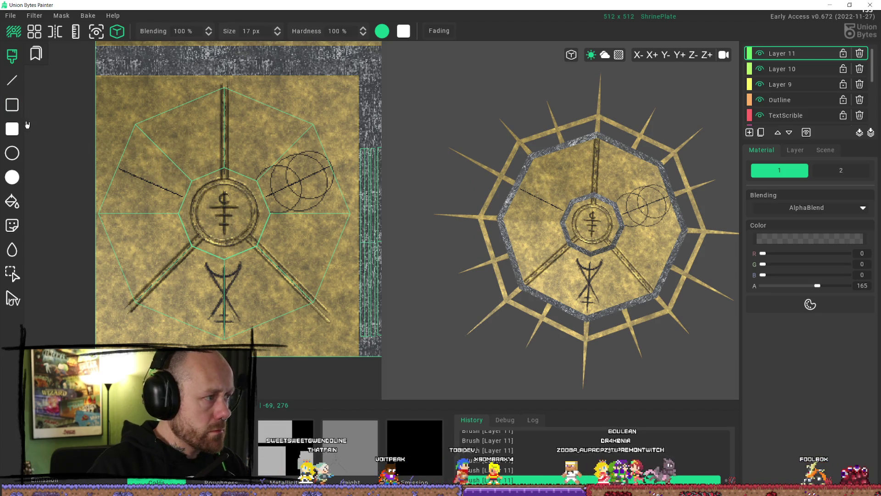
click(217, 213)
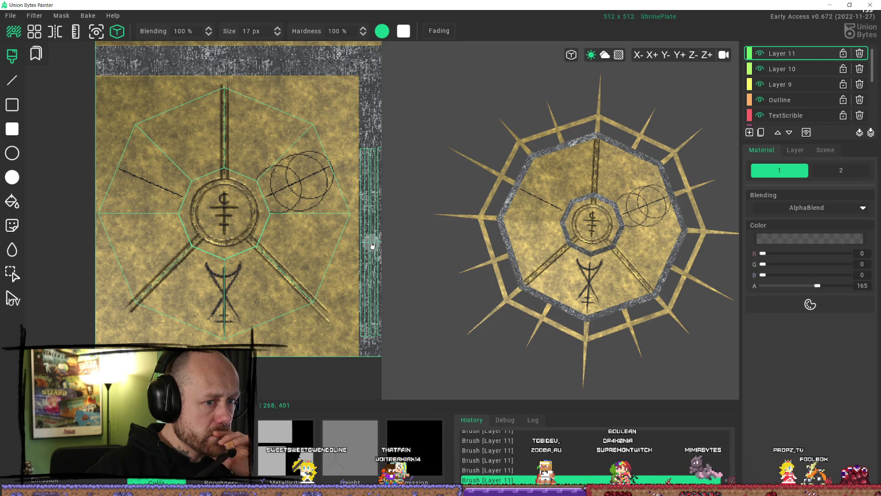
click(12, 153)
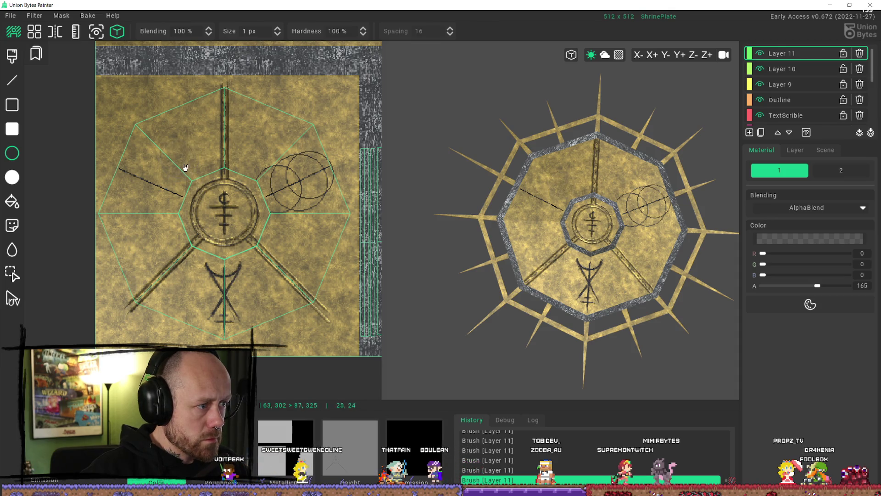
drag(206, 182, 206, 182)
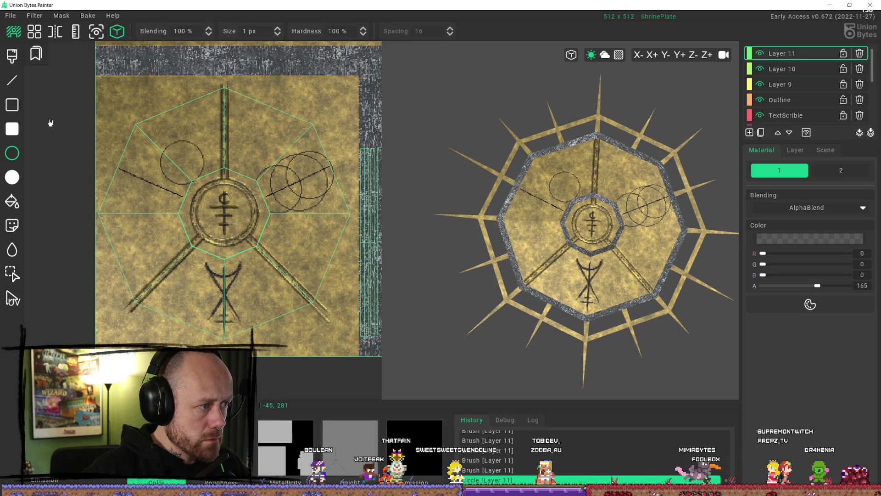
click(12, 273)
mouse_move(153, 128)
mouse_down()
mouse_move(212, 180)
mouse_move(210, 189)
mouse_up()
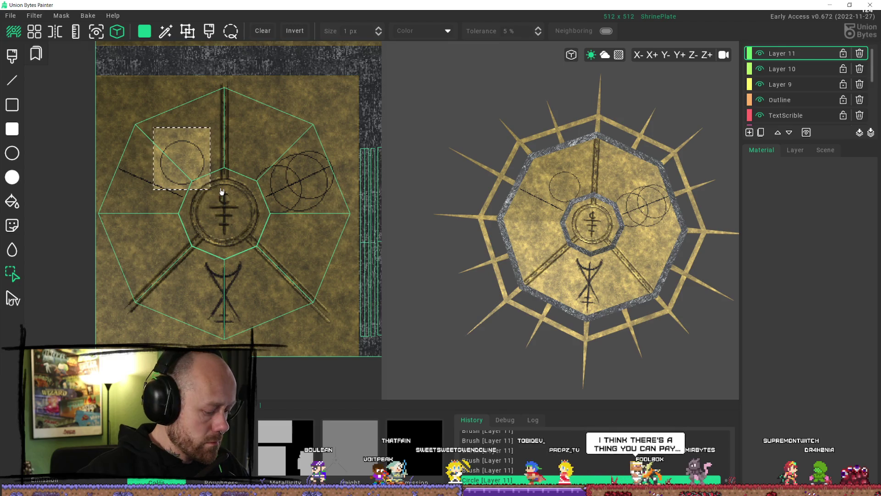
key(ctrl+x)
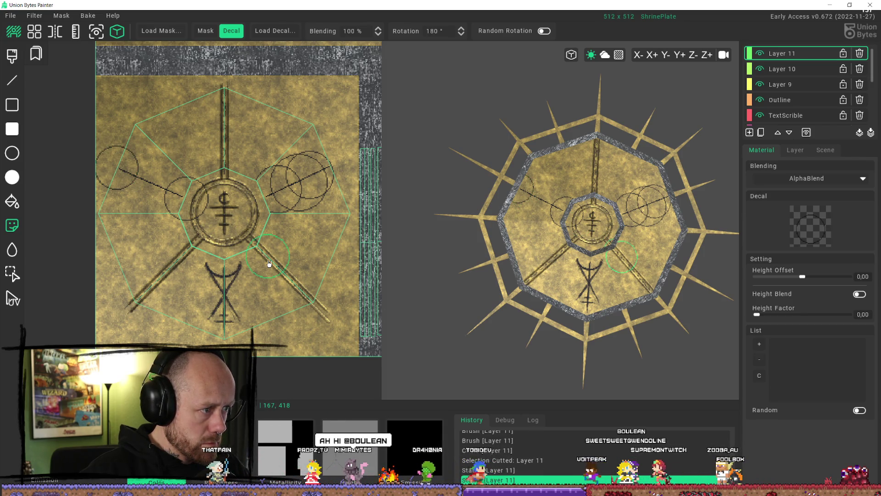
Step: Draw several new circles in the upper texture area
key(c)
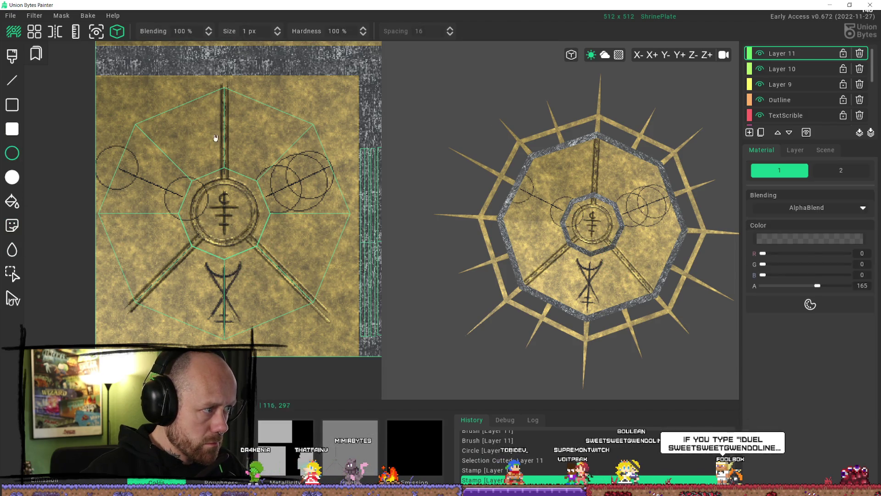
mouse_move(208, 145)
mouse_down()
mouse_move(237, 173)
mouse_move(127, 101)
mouse_move(231, 159)
mouse_up()
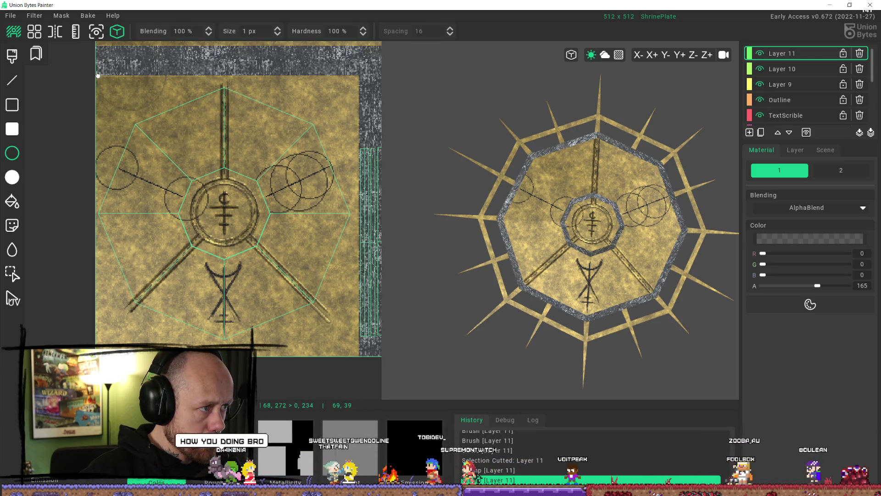
scroll(173, 112, down, 1)
middle_drag(173, 112, 177, 207)
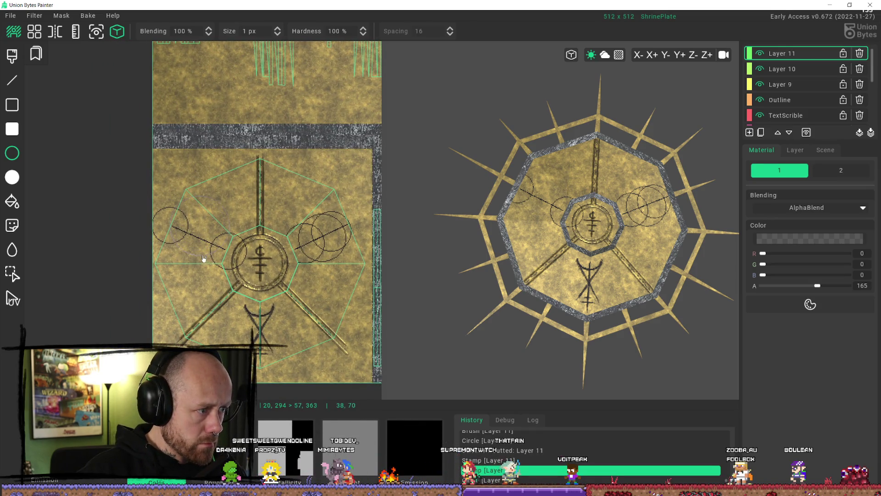
drag(206, 259, 206, 258)
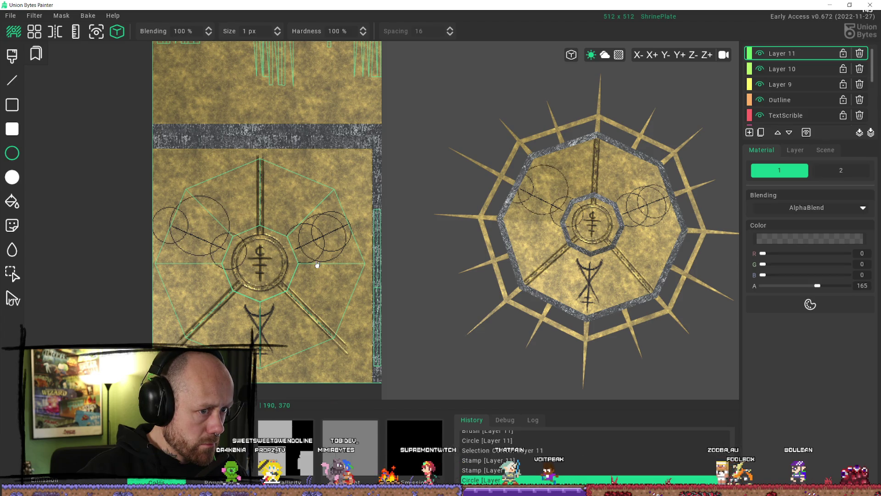
middle_drag(193, 69, 168, 143)
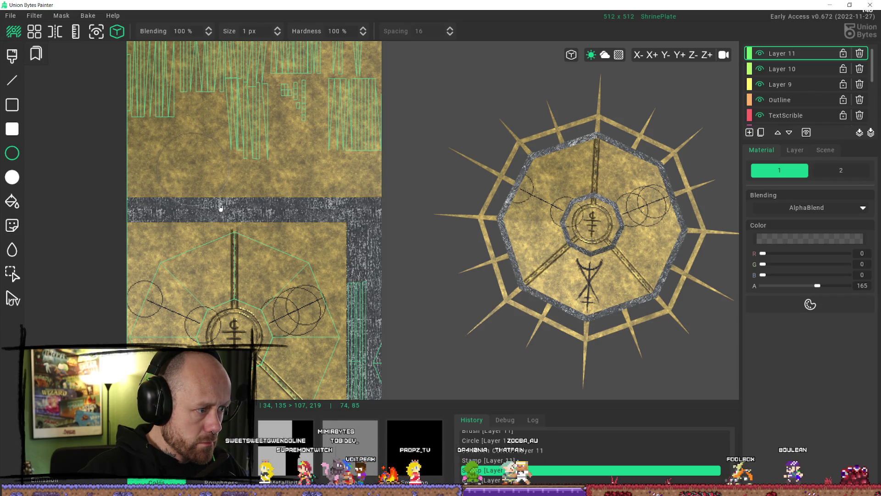
drag(216, 204, 215, 204)
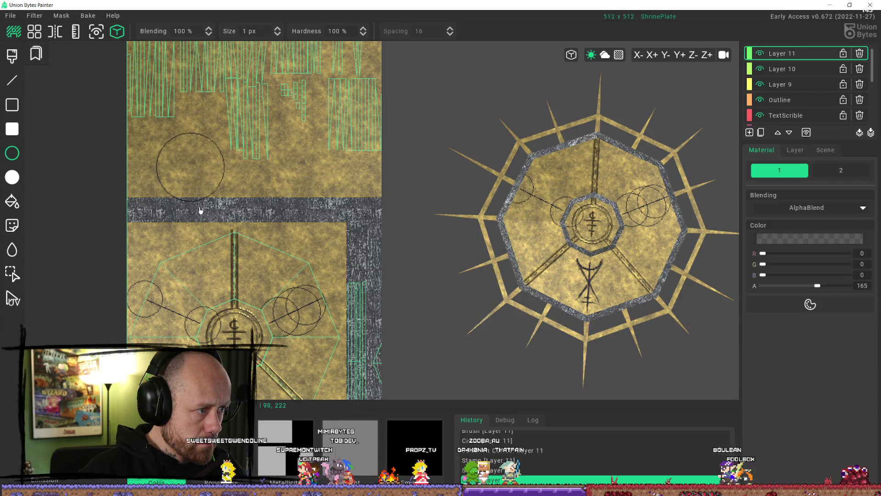
Step: Turn the newest circle into a stamp, then undo the last two circles
click(12, 270)
drag(144, 123, 238, 212)
key(d)
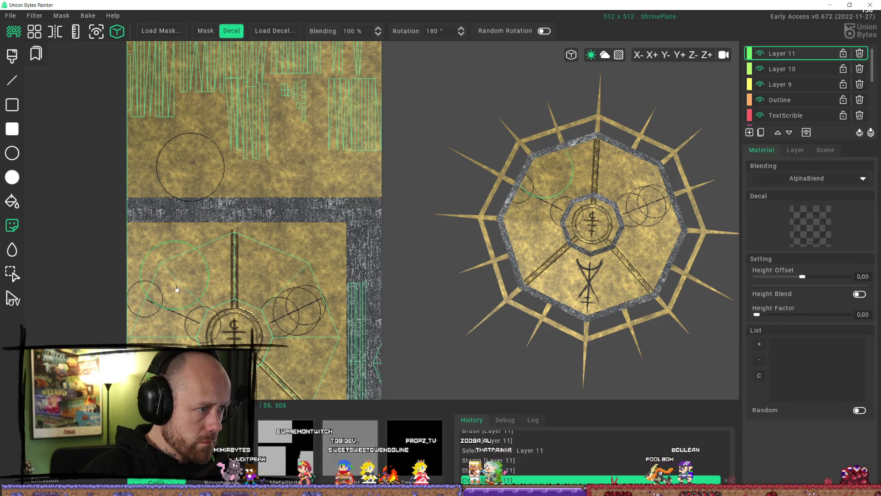
scroll(176, 283, up, 1)
middle_drag(176, 284, 206, 244)
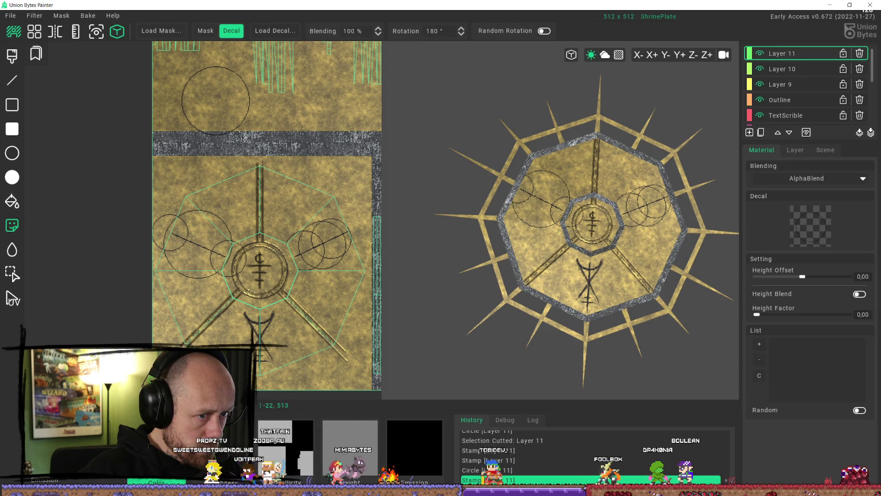
key(ctrl+z)
key(ctrl+z)
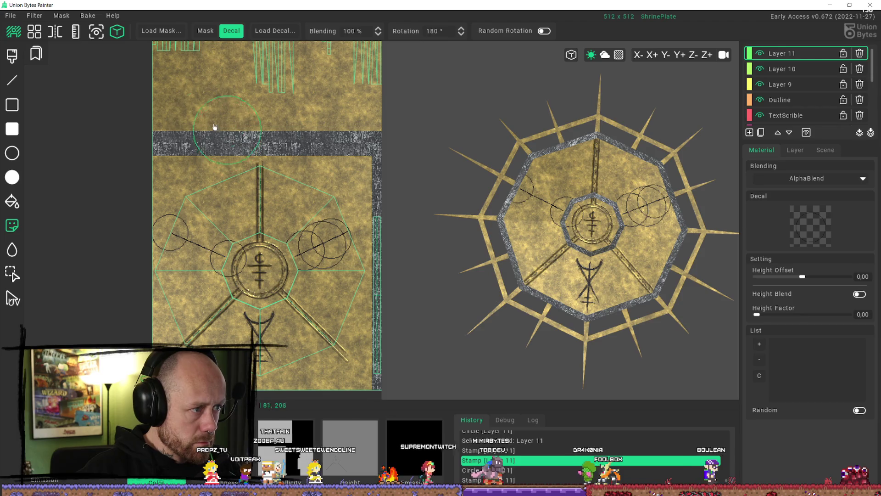
Step: Draw a circle in the spare area, cut it, and stamp it onto the left line's chain
click(12, 153)
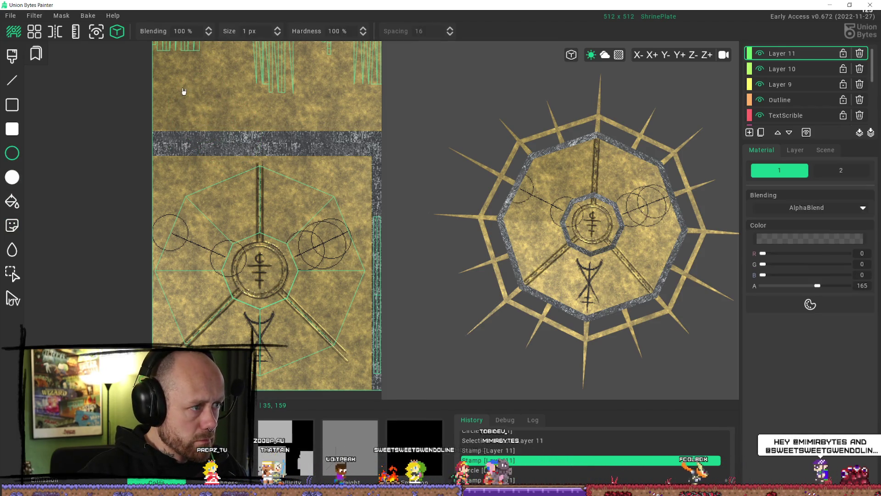
drag(230, 136, 231, 137)
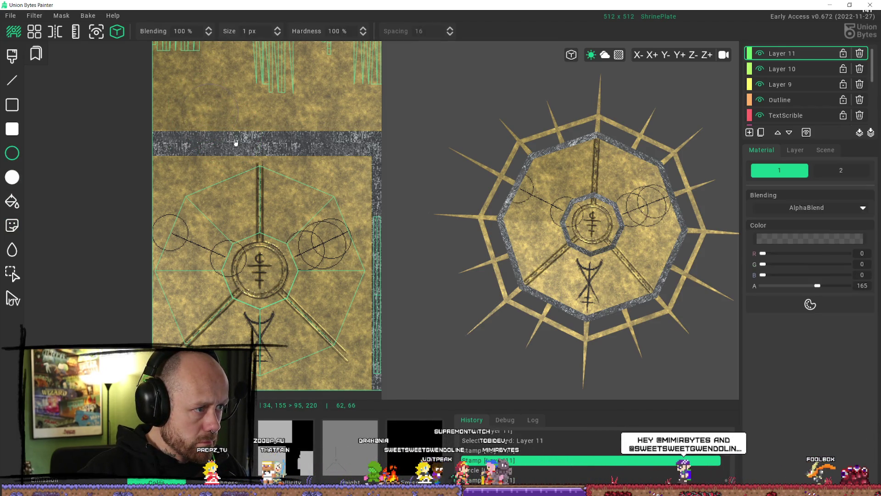
click(12, 273)
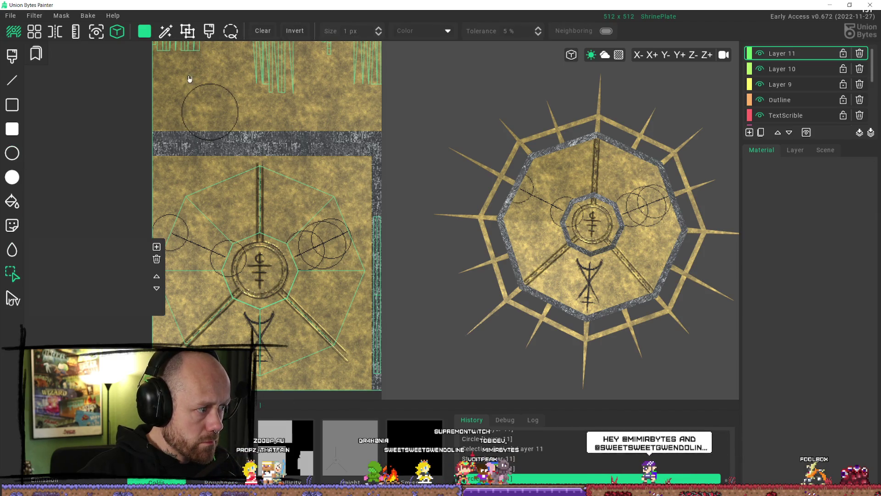
drag(170, 71, 242, 136)
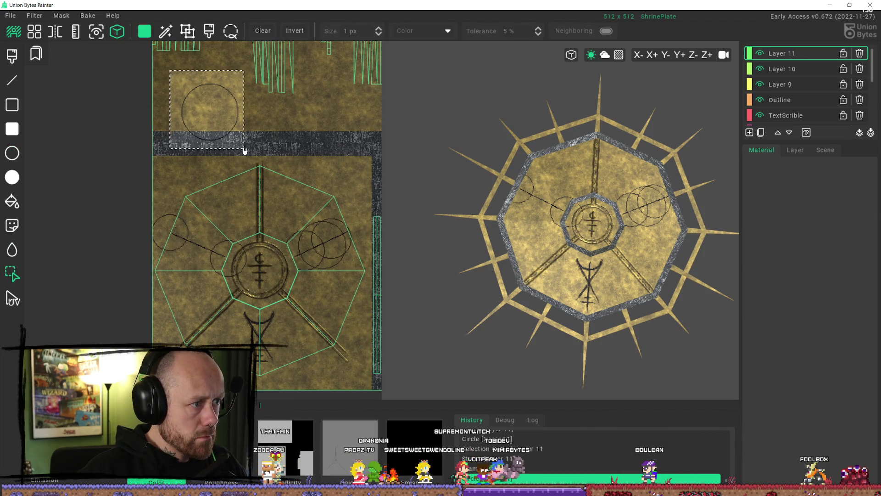
key(ctrl+x)
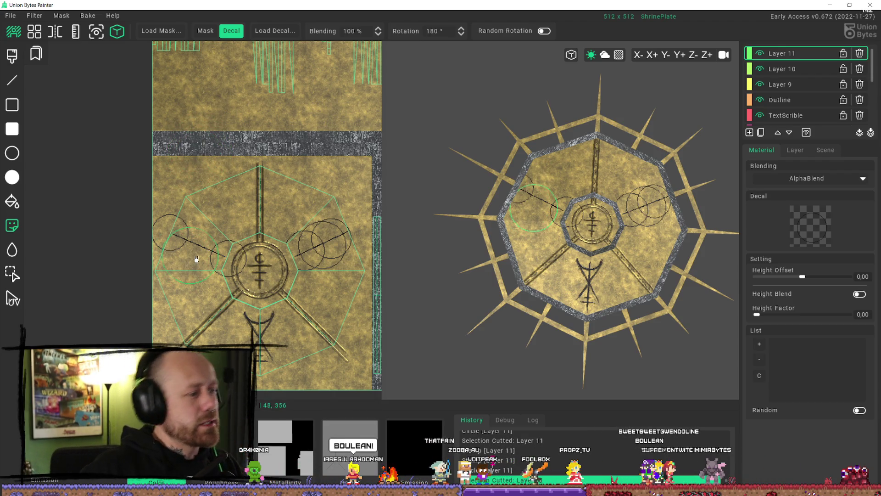
scroll(194, 261, up, 3)
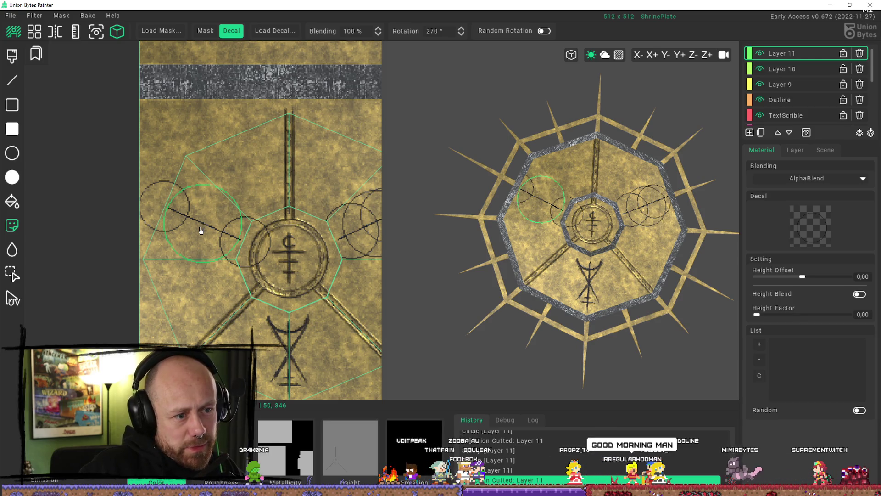
click(201, 231)
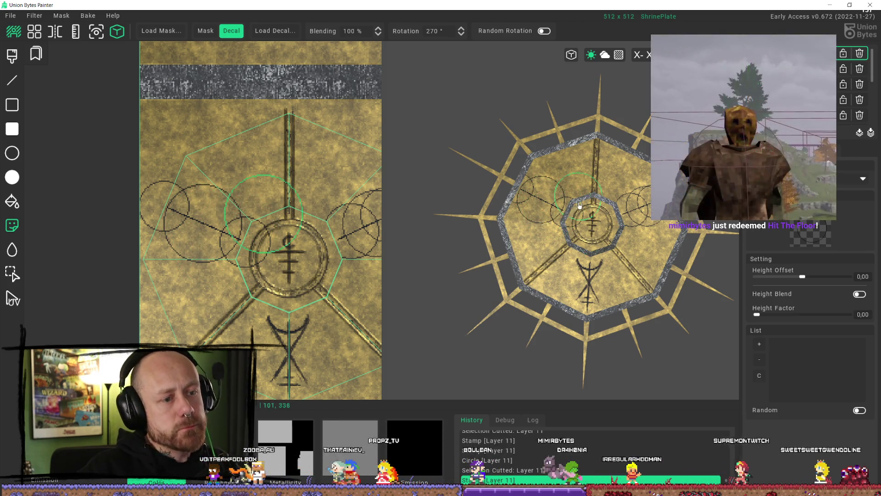
Step: Draw another circle in the spare area above the plate
middle_drag(305, 167, 290, 206)
scroll(289, 207, down, 2)
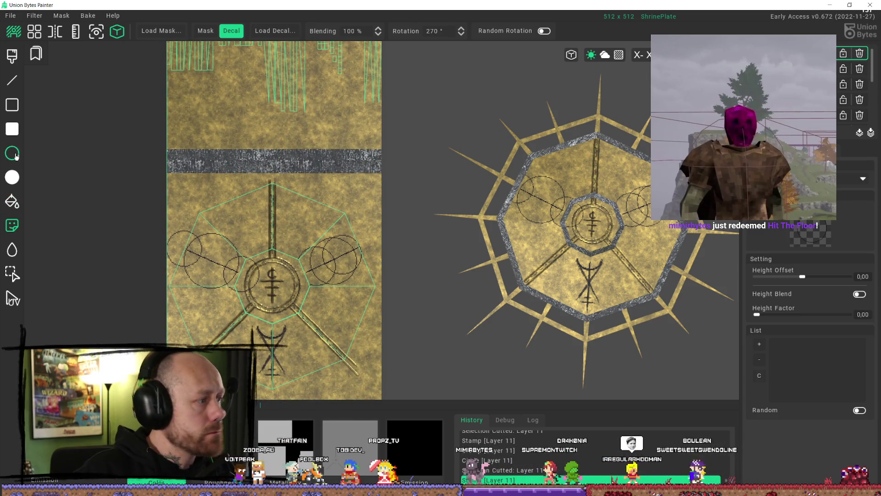
key(c)
drag(216, 111, 266, 152)
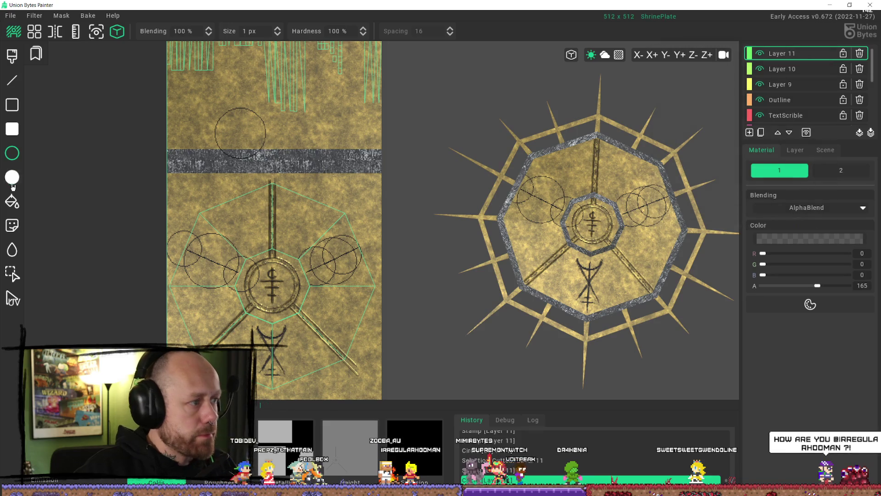
Step: Cut the spare circle out as a stamp
key(s)
drag(202, 97, 275, 176)
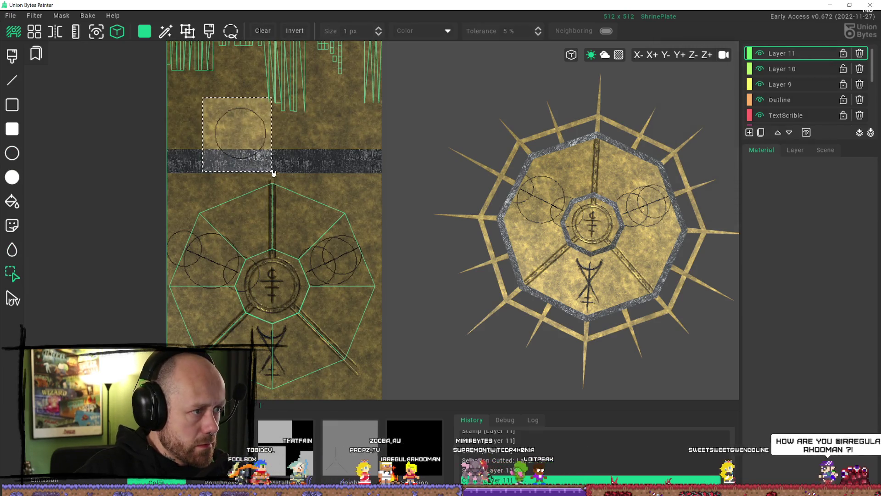
key(ctrl+x)
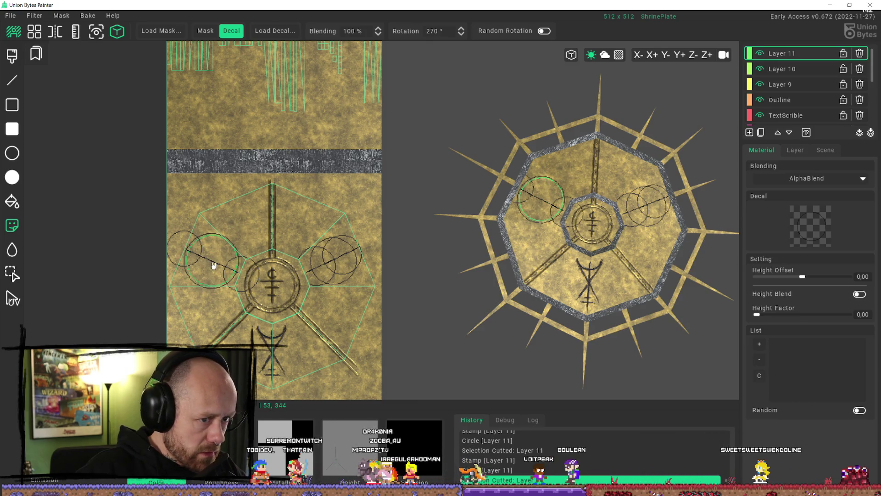
scroll(239, 204, up, 5)
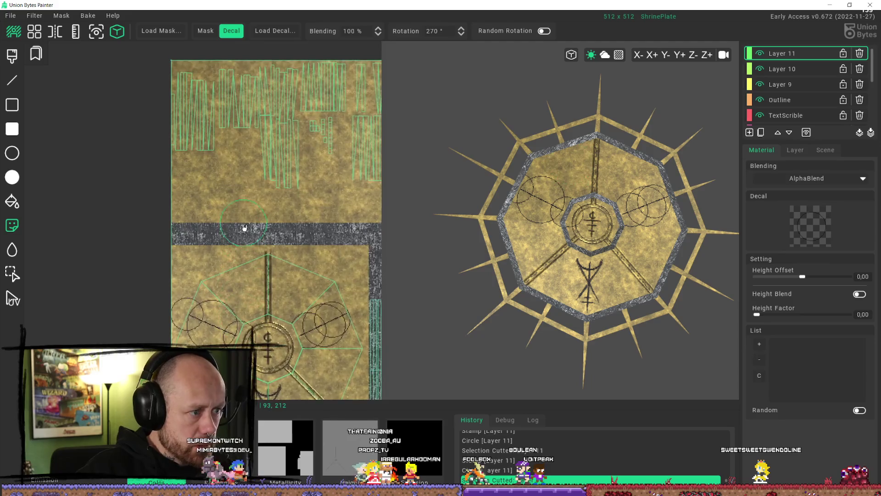
Step: Set the drawing opacity to 181 and draw a darker circle in the spare area
click(12, 153)
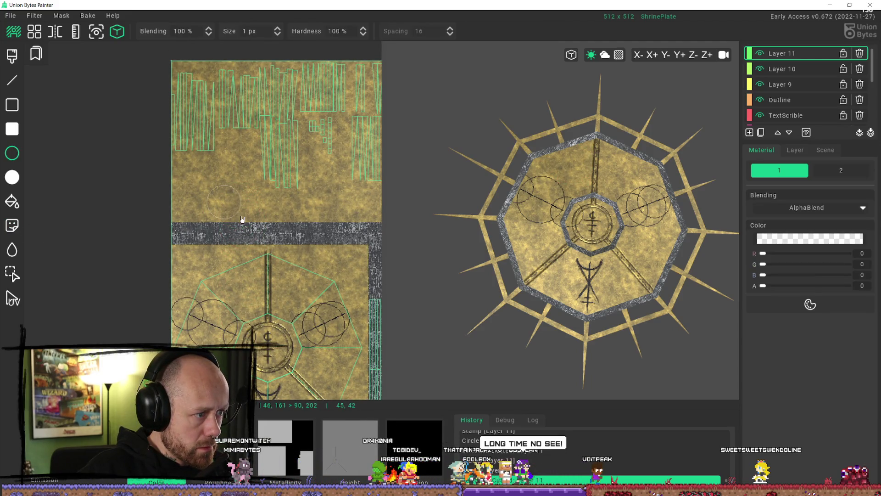
drag(206, 190, 237, 222)
click(805, 286)
drag(806, 292, 822, 292)
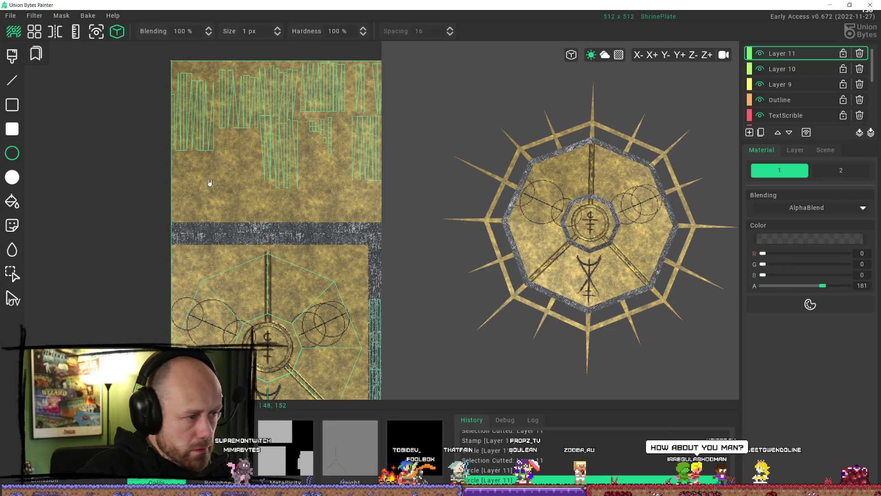
drag(222, 213, 233, 217)
Step: Select the darker circle and cut it into a stamp
click(17, 272)
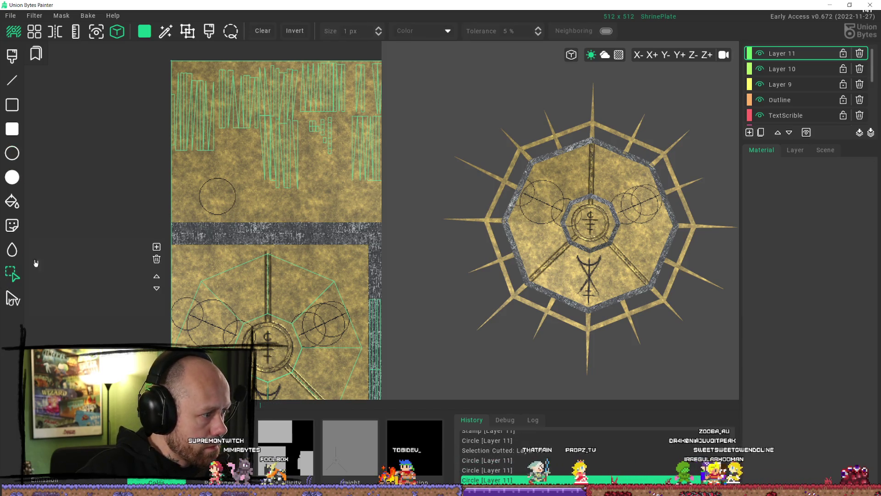
drag(191, 174, 253, 222)
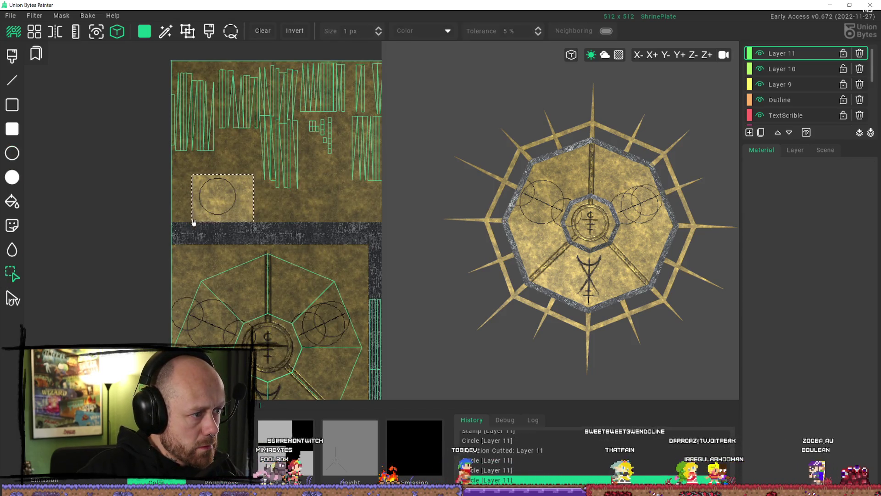
key(ctrl+x)
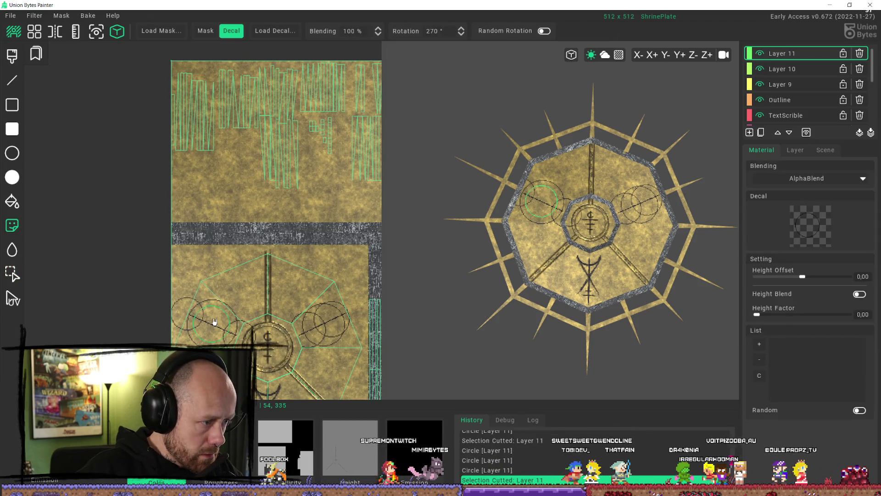
scroll(214, 321, up, 5)
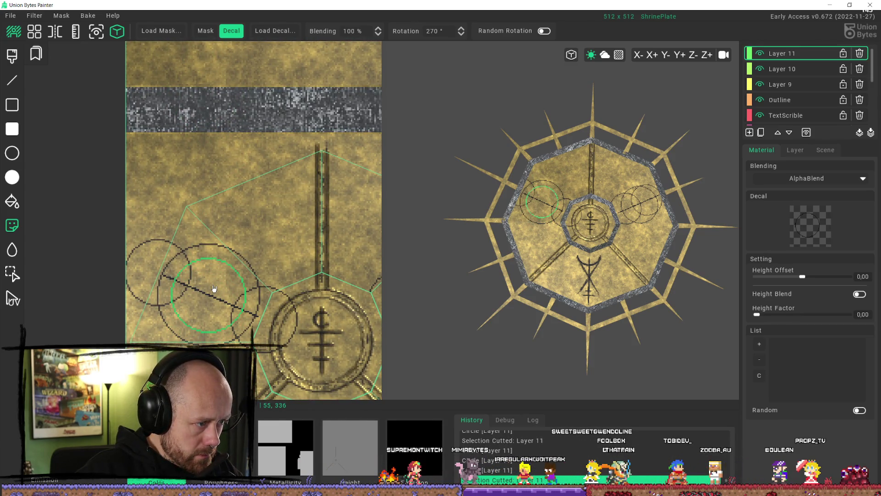
scroll(573, 326, down, 5)
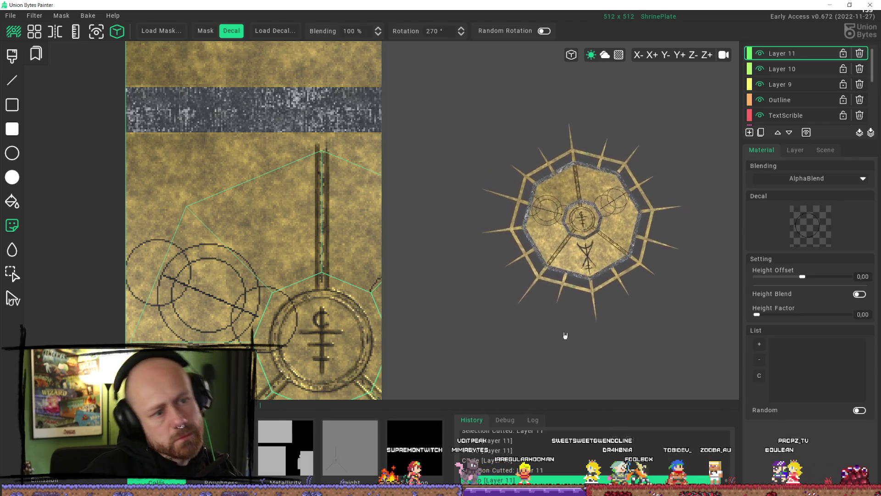
scroll(560, 336, up, 10)
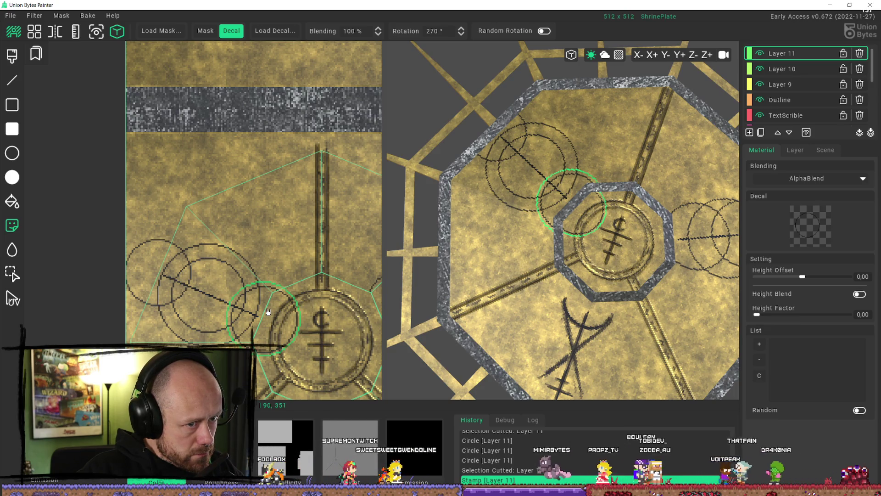
click(269, 311)
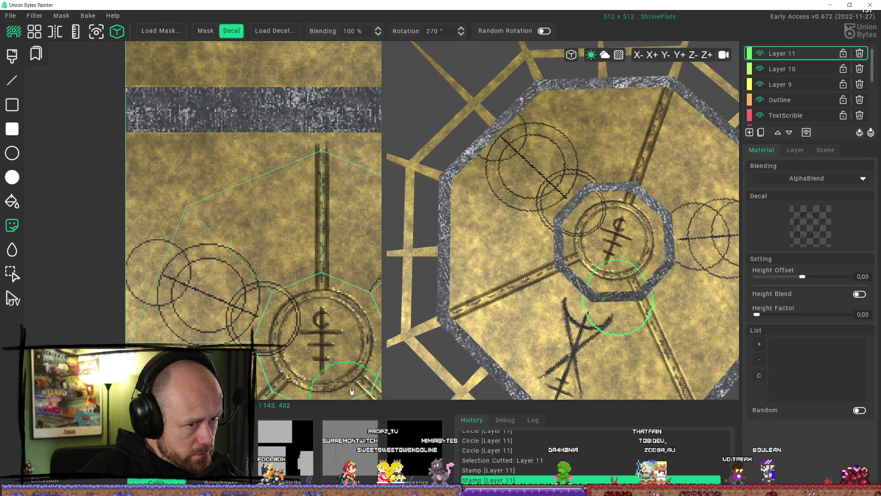
key(ctrl+z)
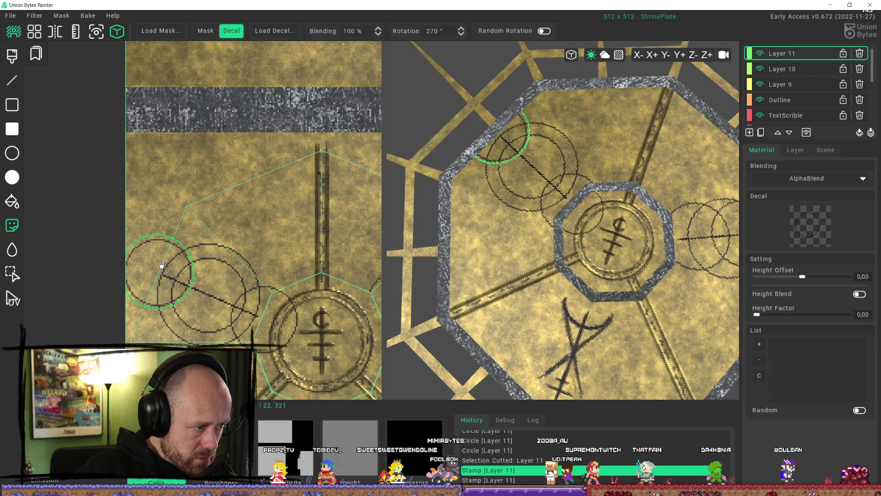
mouse_move(169, 269)
middle_down()
mouse_move(208, 252)
mouse_move(330, 143)
middle_up()
scroll(238, 131, down, 6)
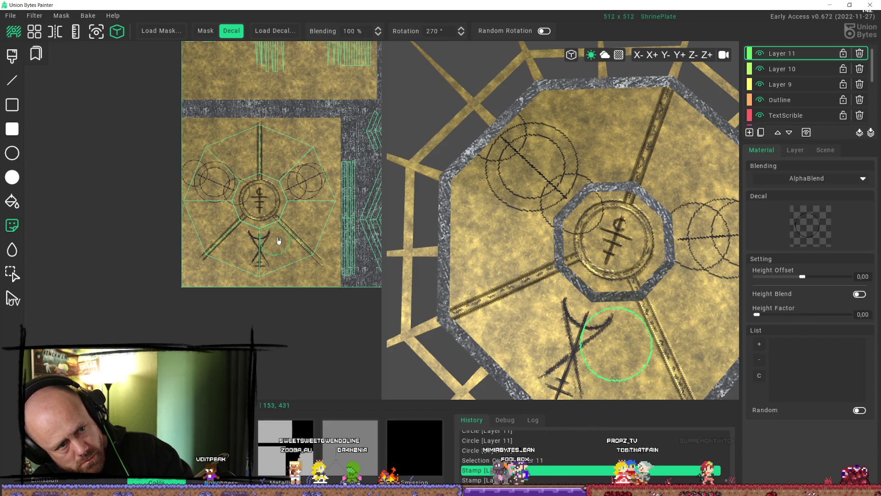
scroll(278, 216, up, 3)
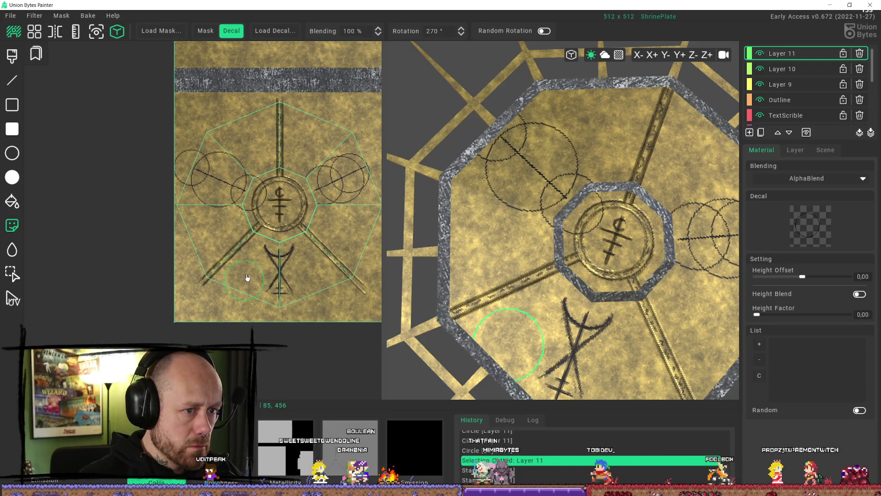
middle_drag(268, 225, 283, 238)
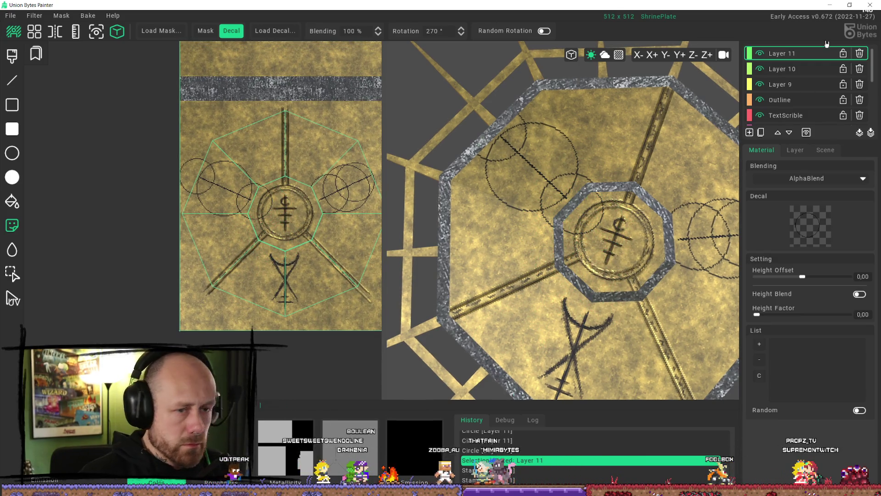
key(r)
Step: Paint small dark rectangles beside the central ring and orbit the 3D plate to check it
mouse_move(276, 186)
mouse_down()
mouse_move(248, 225)
mouse_move(271, 192)
mouse_move(261, 218)
mouse_up()
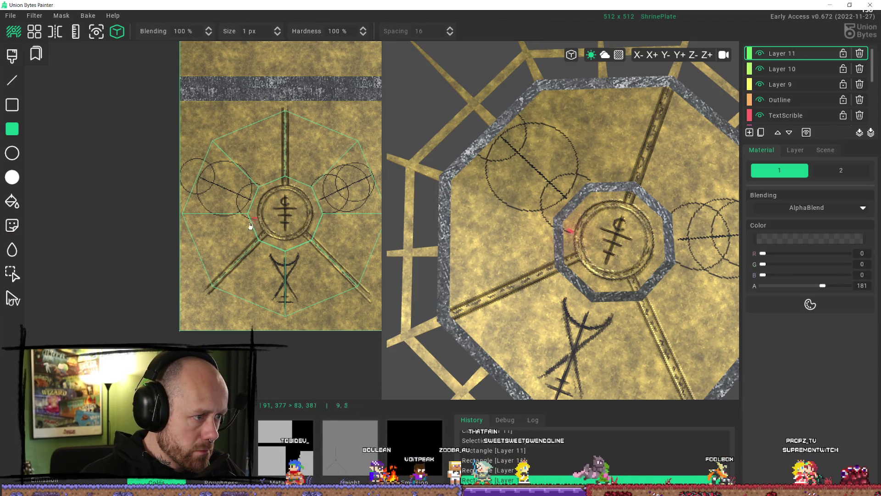
mouse_move(528, 221)
middle_down()
mouse_move(568, 234)
mouse_move(663, 179)
mouse_move(804, 219)
mouse_move(698, 191)
mouse_move(740, 224)
mouse_move(615, 223)
middle_up()
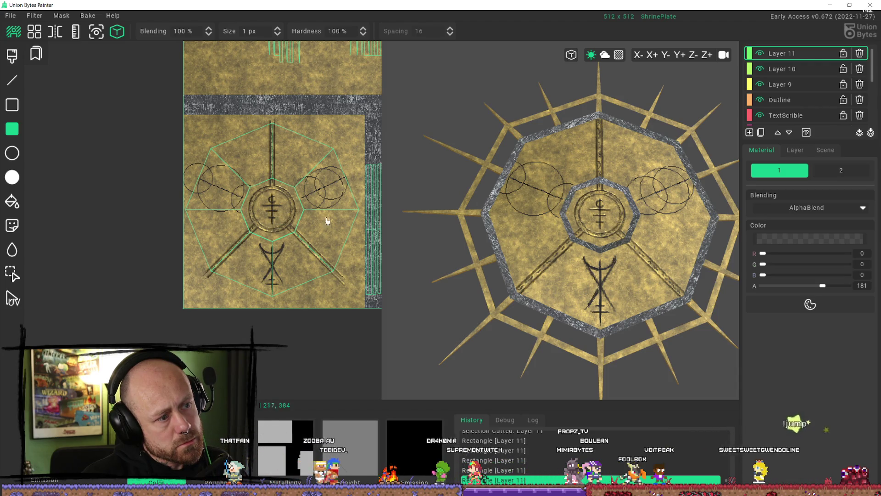
scroll(255, 182, up, 3)
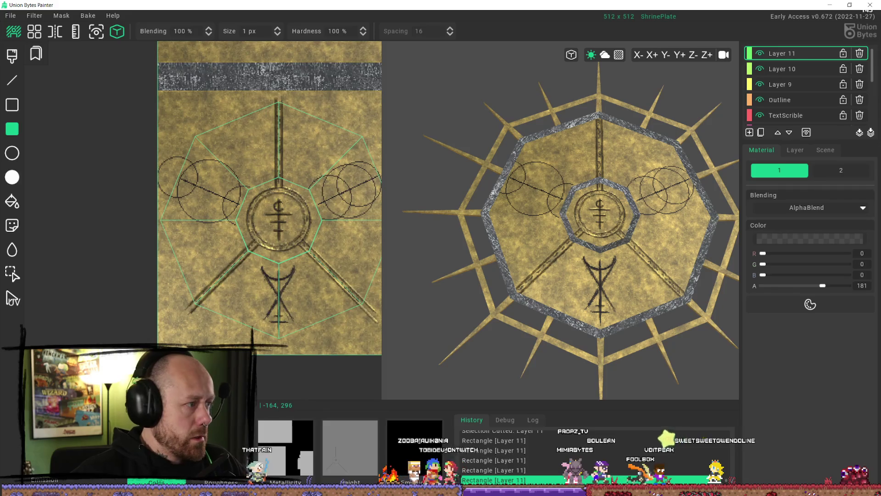
mouse_move(505, 221)
right_down()
mouse_move(551, 206)
mouse_move(525, 236)
right_up()
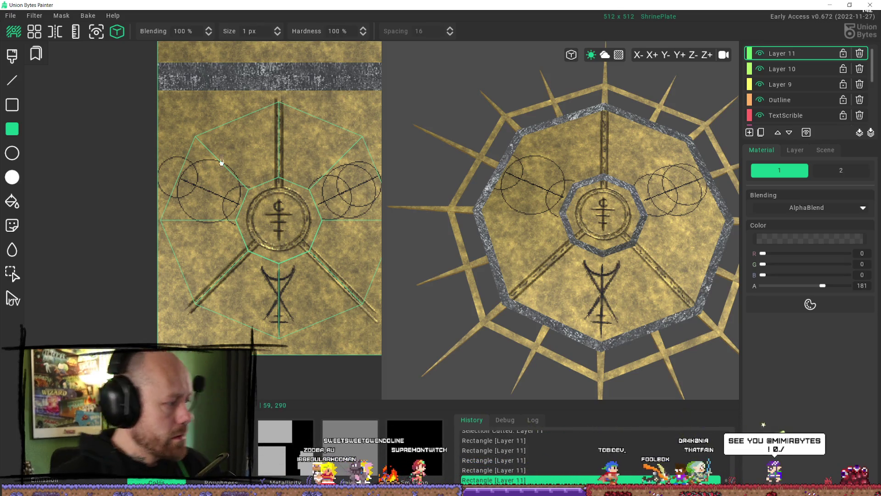
scroll(248, 226, down, 3)
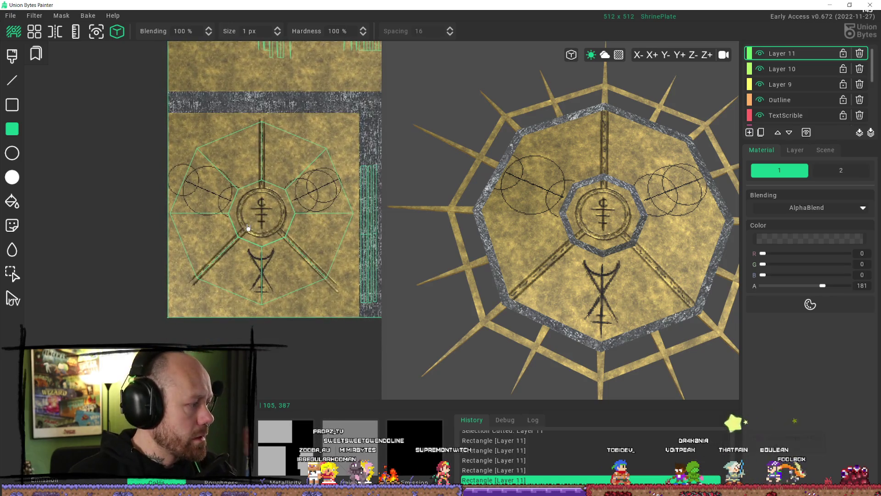
scroll(229, 256, up, 5)
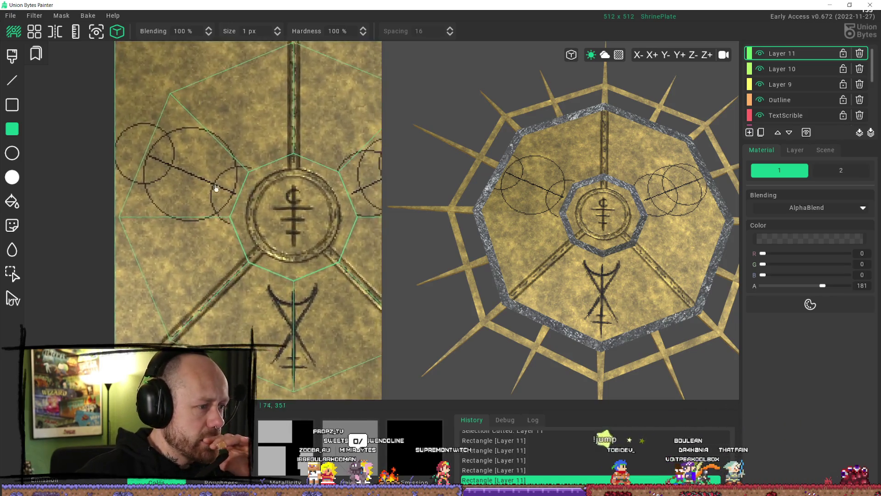
scroll(233, 225, down, 2)
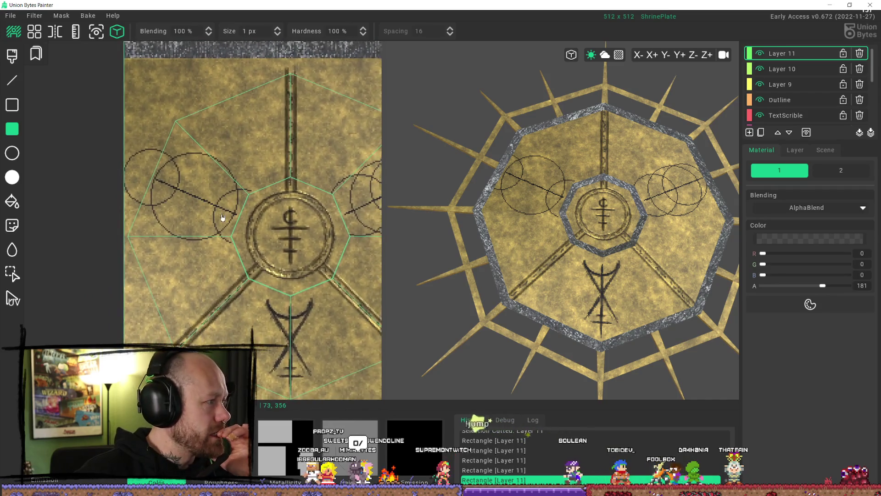